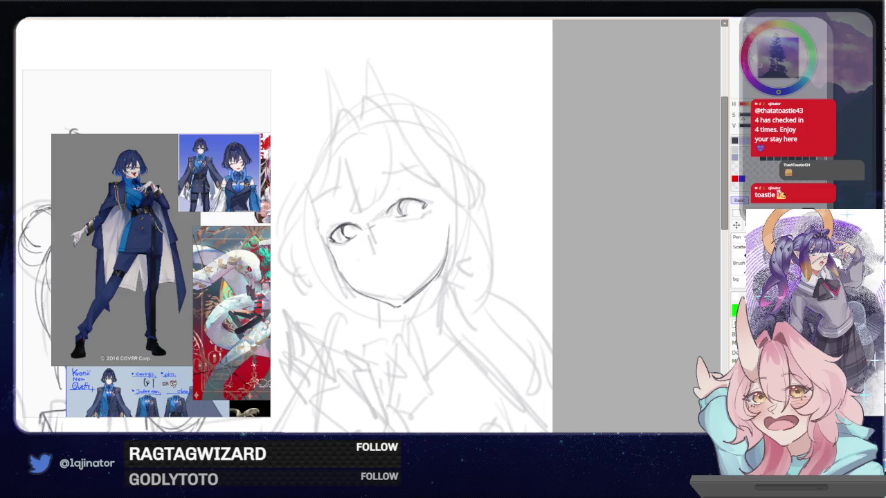
# Mirror the view and darken the left character's lower eye edge and upper eyelid arc
pyautogui.press('h')
pyautogui.moveTo(335, 256); pyautogui.dragTo(372, 279)
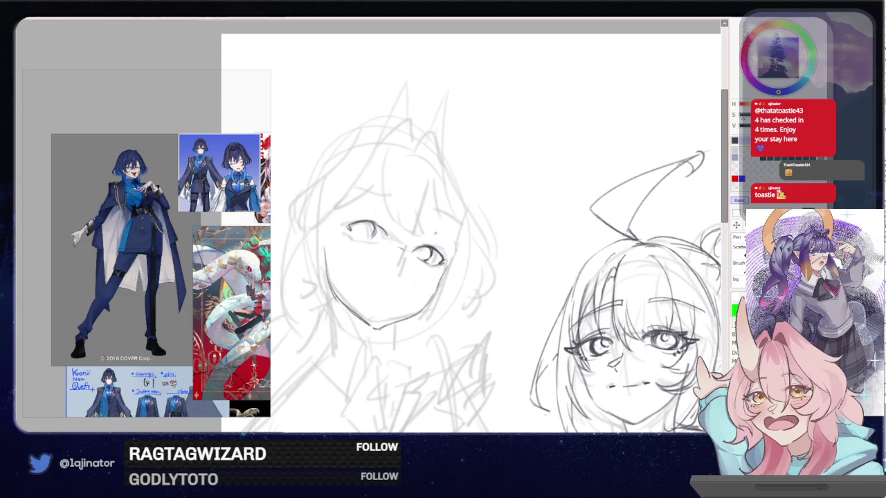
pyautogui.moveTo(354, 236); pyautogui.dragTo(371, 239)
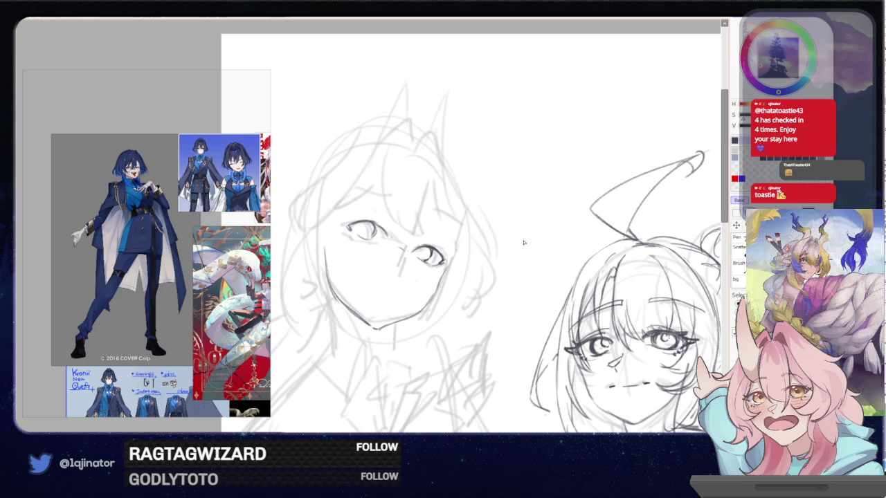
pyautogui.moveTo(410, 258)
pyautogui.mouseDown()
pyautogui.moveTo(446, 247)
pyautogui.moveTo(411, 249)
pyautogui.moveTo(429, 258)
pyautogui.mouseUp()
# Nudge one eye into place and add dark lid, iris and tick marks around both eyes
pyautogui.hotkey('ctrl', 't')
pyautogui.press('Return')
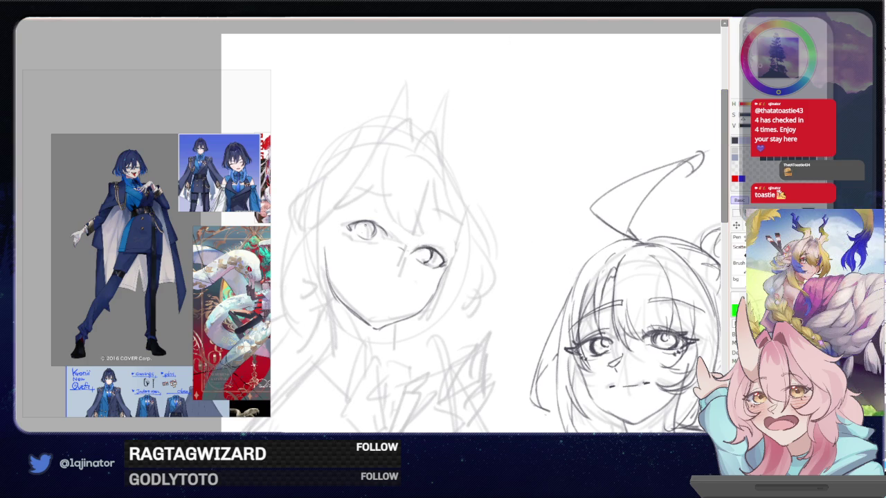
pyautogui.moveTo(416, 254); pyautogui.dragTo(423, 256)
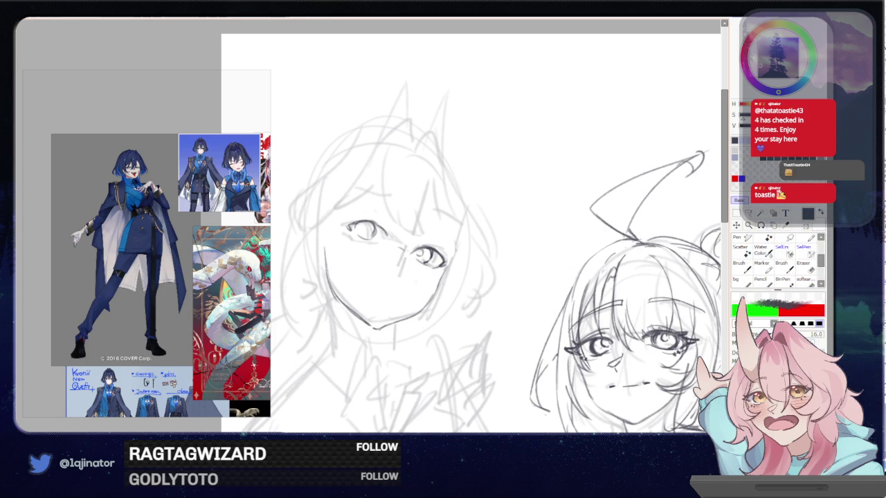
pyautogui.moveTo(348, 222)
pyautogui.mouseDown()
pyautogui.moveTo(368, 220)
pyautogui.moveTo(349, 227)
pyautogui.mouseUp()
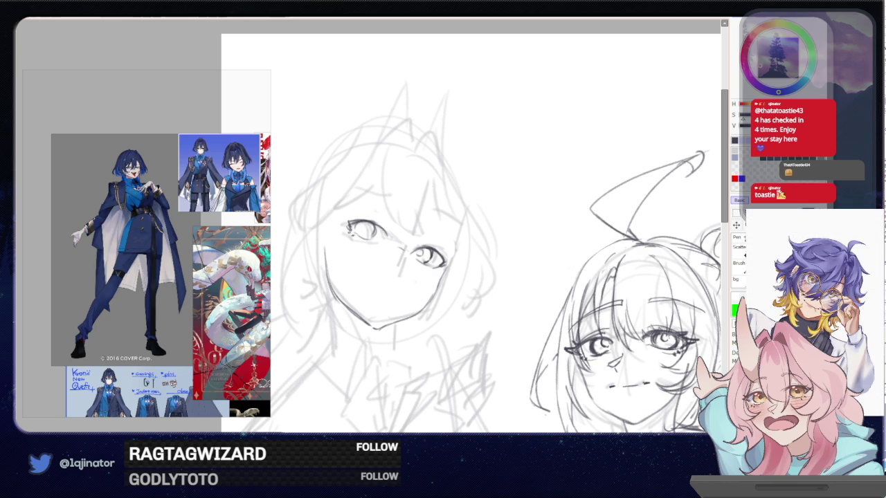
pyautogui.moveTo(429, 266); pyautogui.dragTo(436, 273)
pyautogui.moveTo(474, 269); pyautogui.dragTo(495, 245)
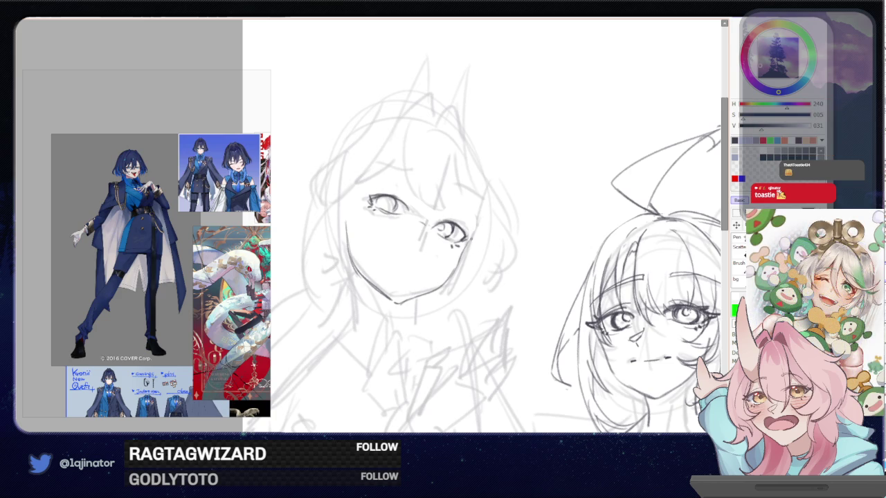
pyautogui.moveTo(467, 237); pyautogui.dragTo(459, 244)
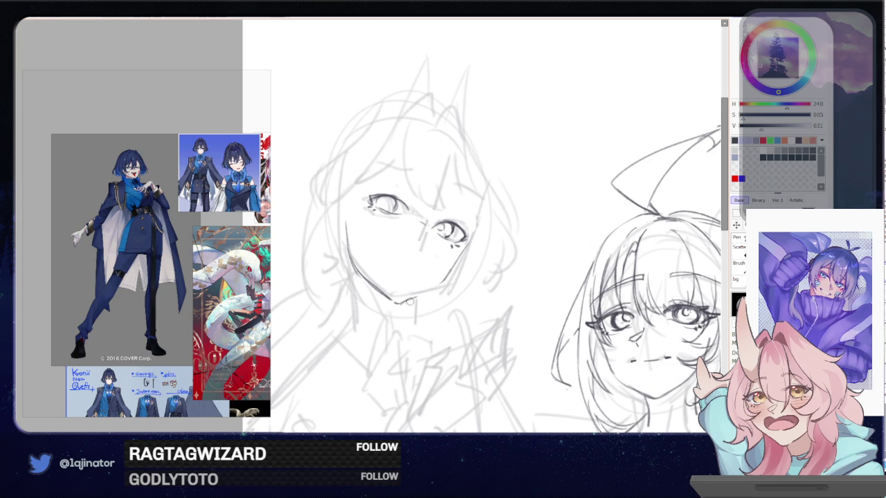
# Erase the left jaw line and redraw it from the cheek down to the chin
pyautogui.moveTo(395, 299)
pyautogui.mouseDown()
pyautogui.moveTo(419, 294)
pyautogui.moveTo(399, 299)
pyautogui.mouseUp()
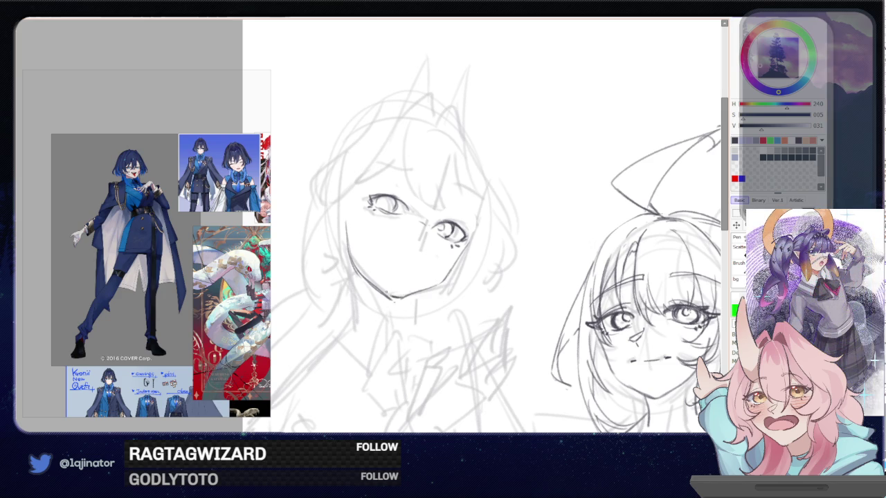
pyautogui.press('e')
pyautogui.moveTo(348, 222); pyautogui.dragTo(376, 292)
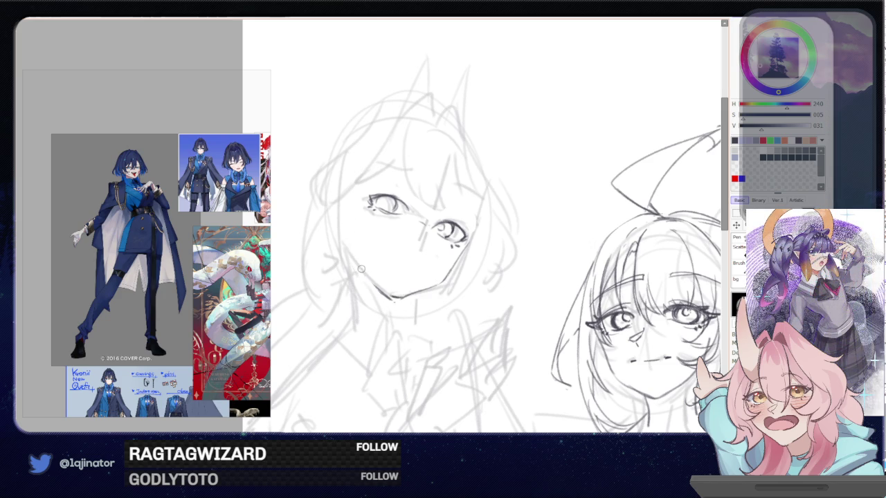
pyautogui.press('n')
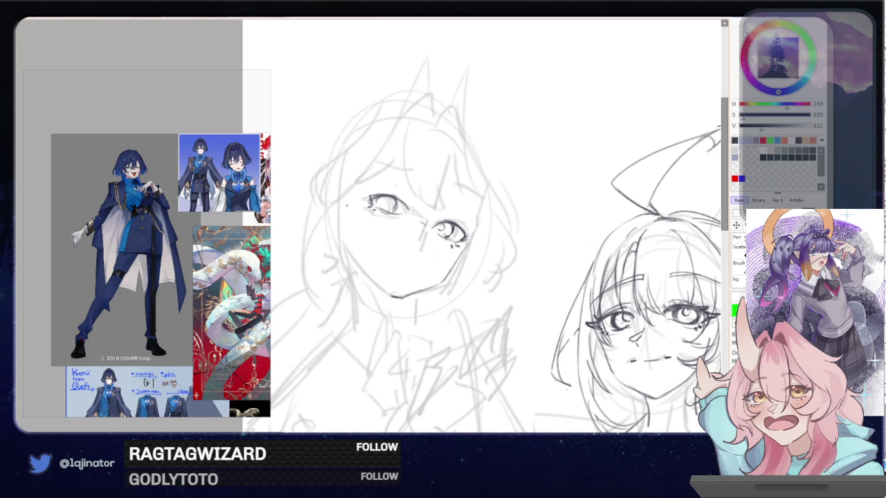
pyautogui.moveTo(344, 199); pyautogui.dragTo(346, 231)
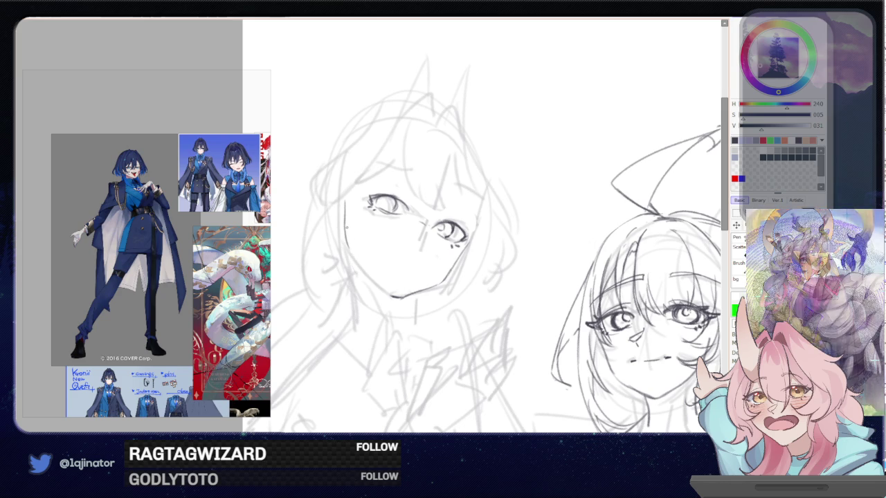
pyautogui.moveTo(357, 260); pyautogui.dragTo(386, 292)
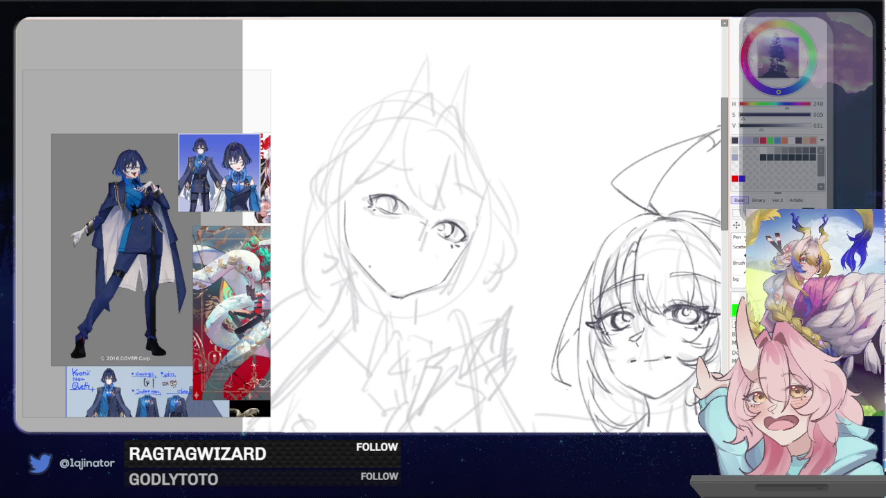
pyautogui.scroll(-1, 467, 293)
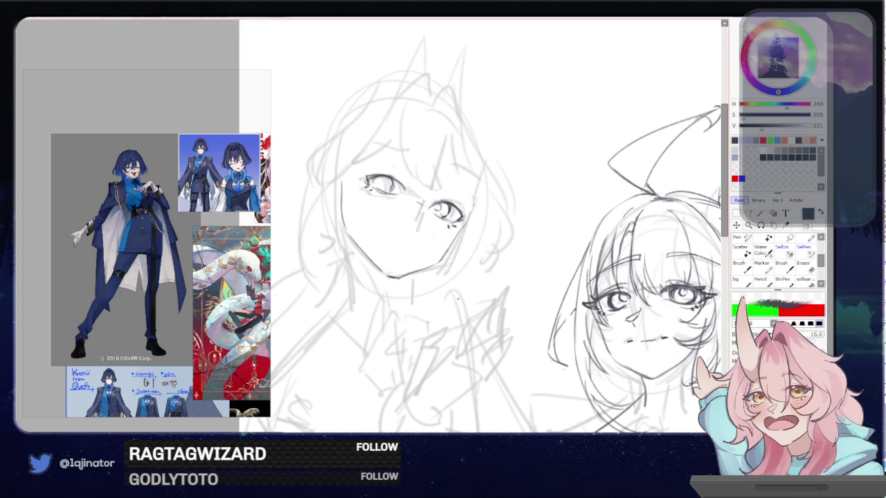
# Redraw the left cheek stroke and the jaw line down to the chin, retrying strokes
pyautogui.hotkey('ctrl', 'z')
pyautogui.hotkey('ctrl', 'z')
pyautogui.moveTo(344, 178); pyautogui.dragTo(350, 228)
pyautogui.hotkey('ctrl', 'z')
pyautogui.moveTo(346, 181); pyautogui.dragTo(347, 200)
pyautogui.moveTo(354, 233); pyautogui.dragTo(382, 272)
pyautogui.hotkey('ctrl', 'z')
pyautogui.moveTo(353, 233); pyautogui.dragTo(379, 268)
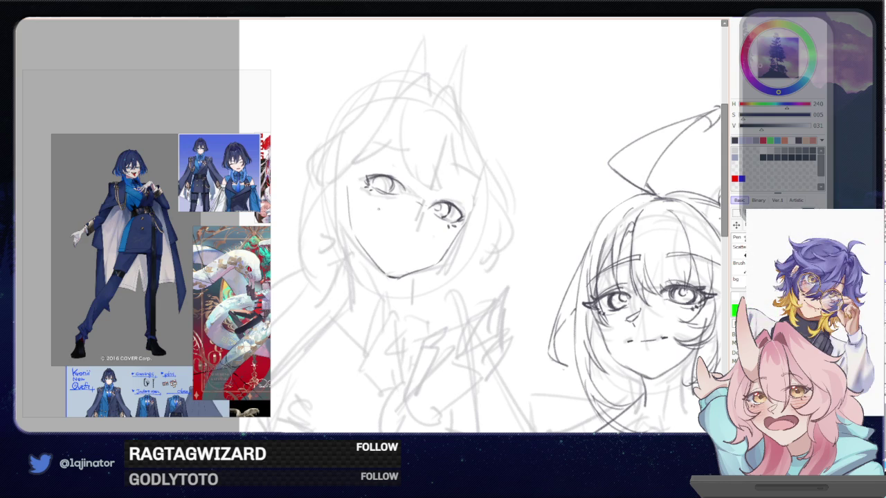
# Redraw the neck line below the chin and extend the left jaw line downward
pyautogui.moveTo(407, 290)
pyautogui.mouseDown()
pyautogui.moveTo(413, 266)
pyautogui.moveTo(417, 274)
pyautogui.mouseUp()
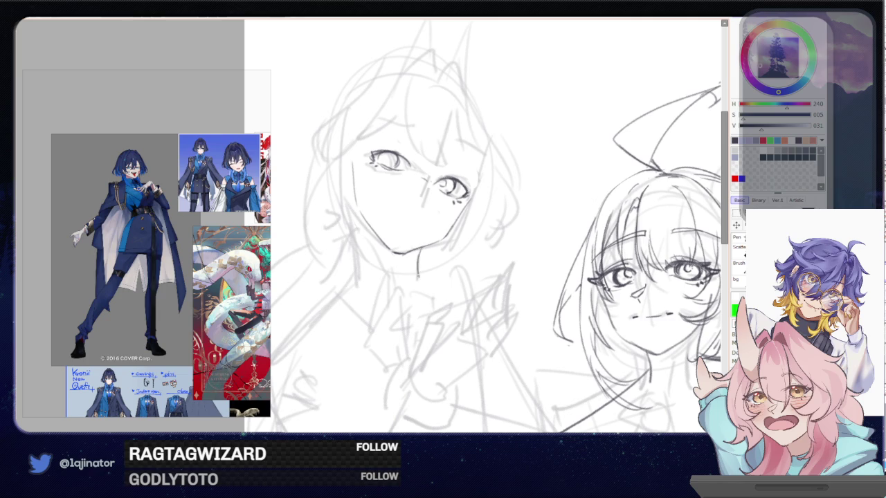
pyautogui.hotkey('ctrl', 'z')
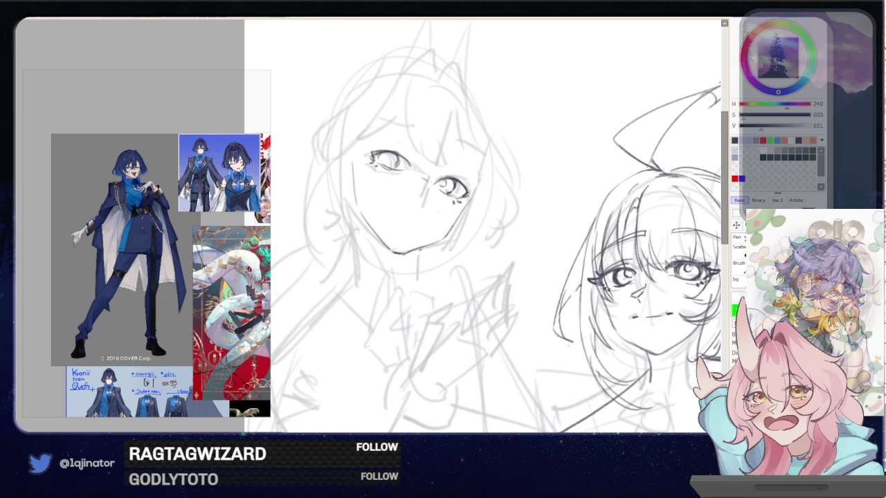
pyautogui.moveTo(422, 248); pyautogui.dragTo(418, 271)
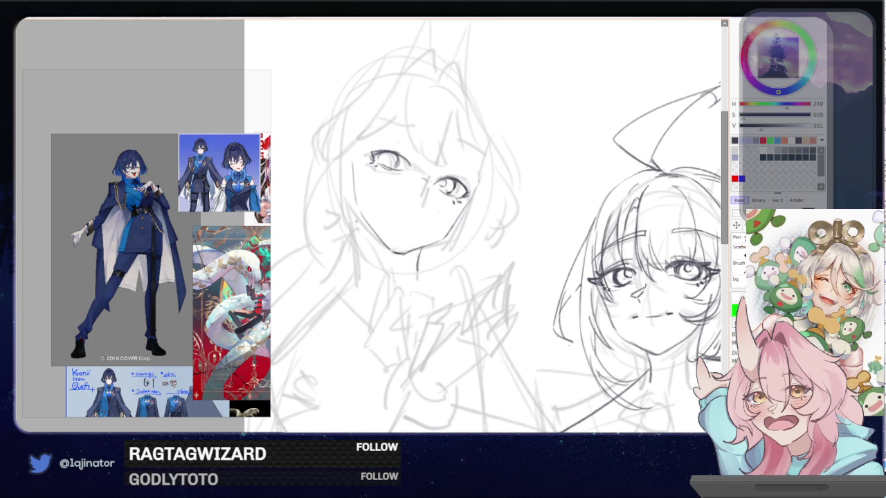
pyautogui.moveTo(355, 205); pyautogui.dragTo(358, 257)
pyautogui.hotkey('ctrl', 'z')
pyautogui.moveTo(355, 209); pyautogui.dragTo(360, 260)
# Zoom out to the full page and sketch the left figure's shoulder line
pyautogui.scroll(-2, 377, 227)
pyautogui.scroll(-2, 378, 227)
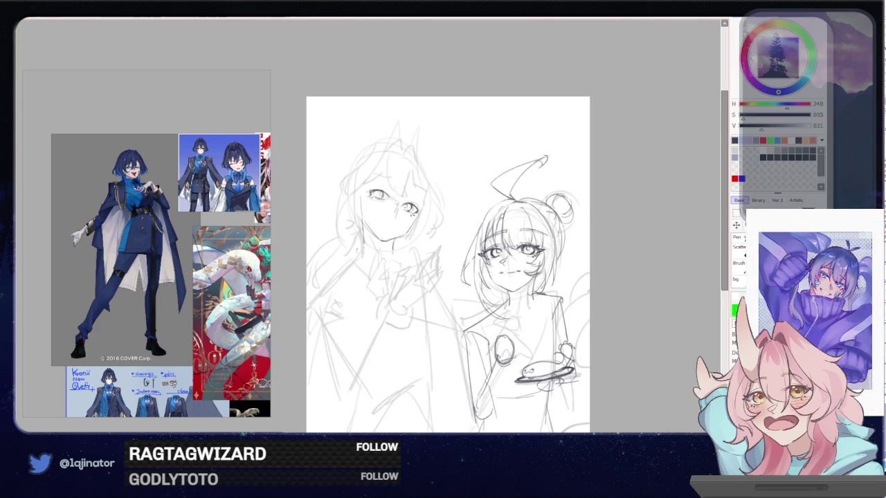
pyautogui.moveTo(364, 242); pyautogui.dragTo(321, 291)
pyautogui.scroll(-1, 447, 252)
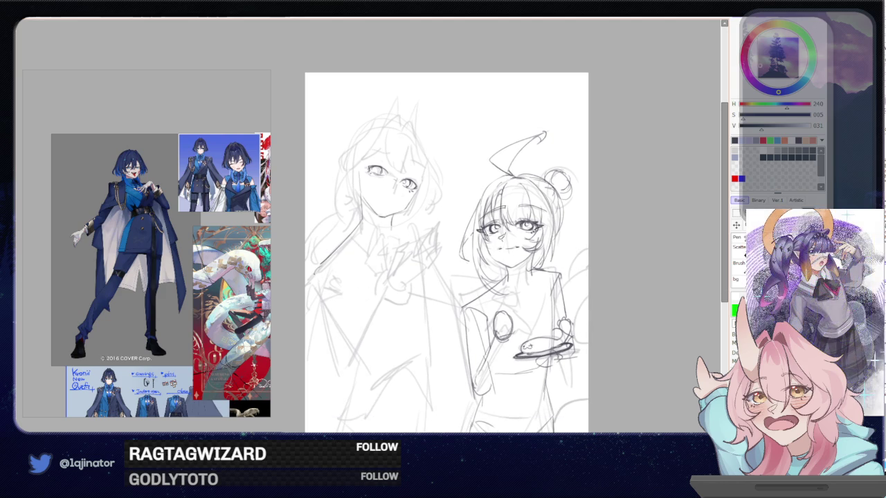
pyautogui.moveTo(324, 266)
pyautogui.mouseDown()
pyautogui.moveTo(338, 265)
pyautogui.moveTo(339, 286)
pyautogui.moveTo(316, 296)
pyautogui.moveTo(339, 301)
pyautogui.moveTo(366, 359)
pyautogui.mouseUp()
# Sketch the arm against the torso and the torso and chest contours, dropping a stray stroke
pyautogui.moveTo(337, 311)
pyautogui.mouseDown()
pyautogui.moveTo(342, 317)
pyautogui.moveTo(339, 293)
pyautogui.moveTo(372, 357)
pyautogui.moveTo(327, 347)
pyautogui.moveTo(349, 358)
pyautogui.moveTo(357, 344)
pyautogui.mouseUp()
pyautogui.hotkey('ctrl', 'z')
pyautogui.hotkey('ctrl', 'z')
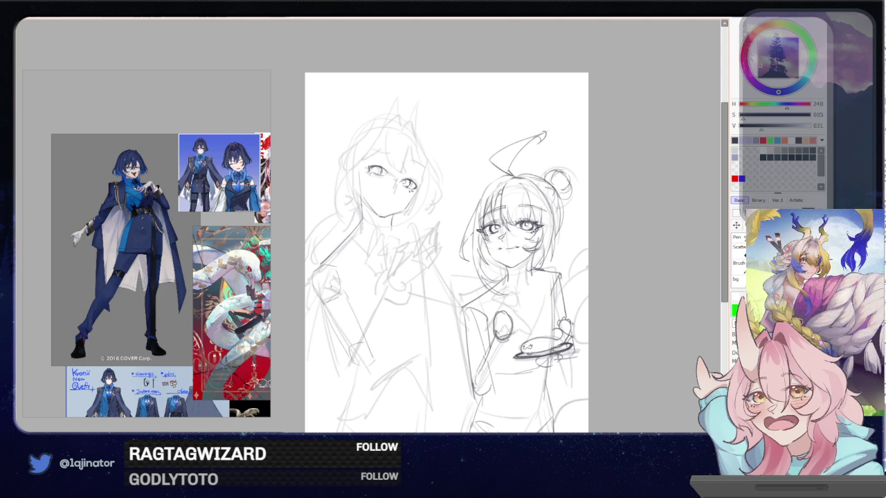
pyautogui.moveTo(352, 297); pyautogui.dragTo(344, 316)
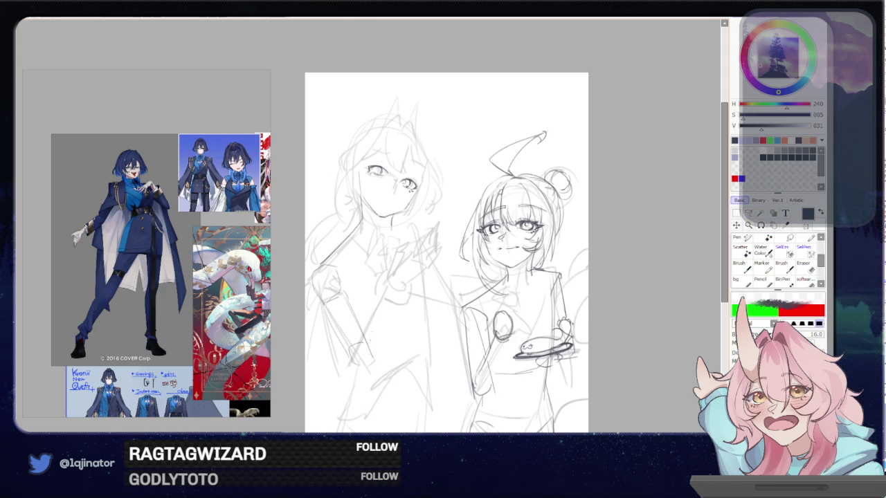
pyautogui.moveTo(372, 368); pyautogui.dragTo(359, 374)
pyautogui.moveTo(389, 303); pyautogui.dragTo(378, 344)
pyautogui.moveTo(389, 284)
pyautogui.mouseDown()
pyautogui.moveTo(404, 290)
pyautogui.moveTo(387, 342)
pyautogui.mouseUp()
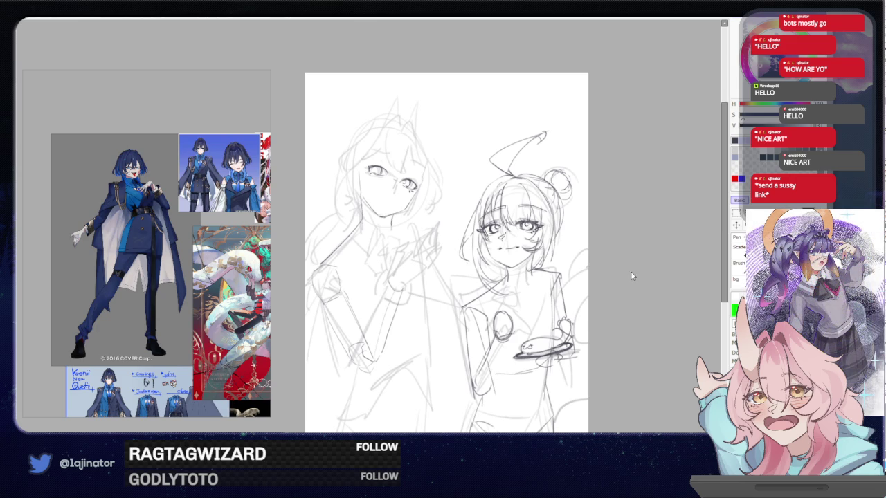
# Zoom in on the left face and add a highlight curve and dark strokes inside the irises
pyautogui.scroll(2, 420, 277)
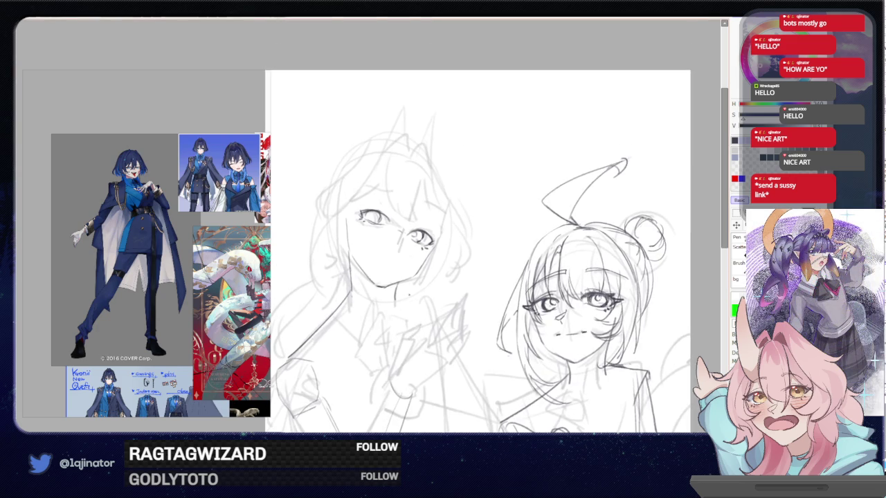
pyautogui.scroll(1, 420, 278)
pyautogui.scroll(1, 420, 278)
pyautogui.press('Delete')
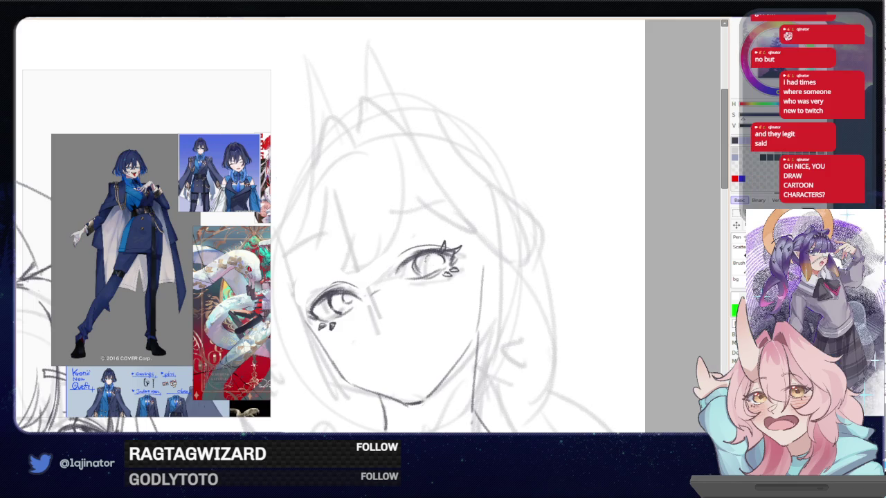
pyautogui.moveTo(432, 259); pyautogui.dragTo(427, 265)
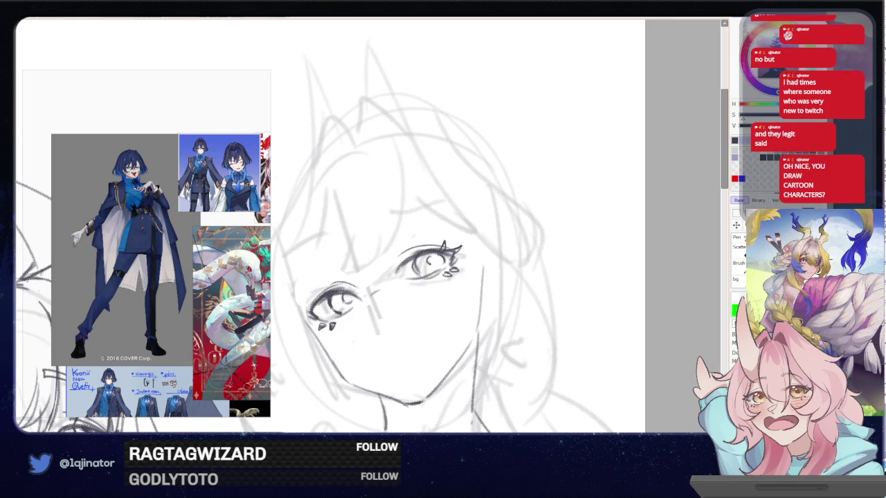
pyautogui.press('h')
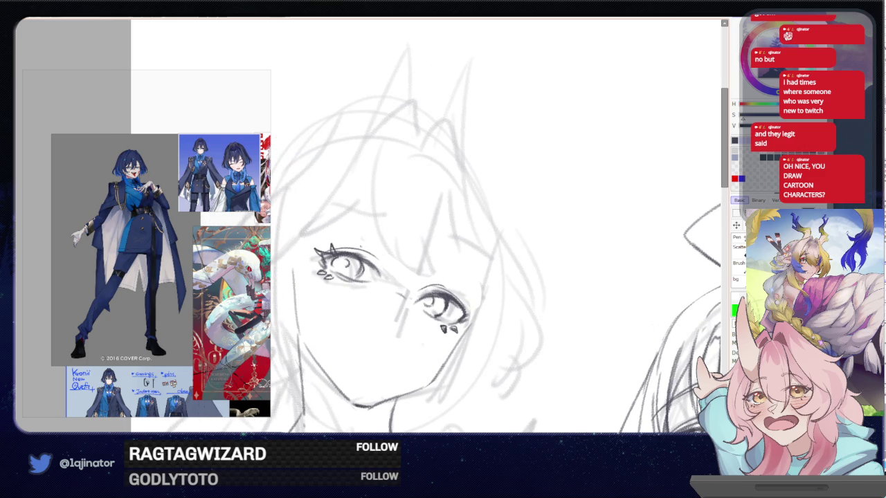
pyautogui.moveTo(350, 258); pyautogui.dragTo(347, 266)
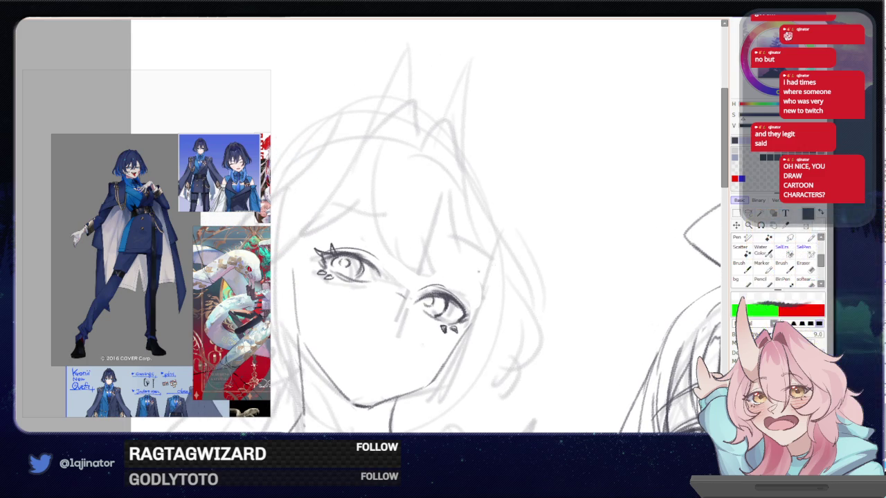
# Draw lashes at the eye's outer corner and a curved nose line
pyautogui.moveTo(463, 304)
pyautogui.mouseDown()
pyautogui.moveTo(476, 302)
pyautogui.moveTo(481, 320)
pyautogui.mouseUp()
pyautogui.moveTo(411, 313)
pyautogui.mouseDown()
pyautogui.moveTo(419, 322)
pyautogui.moveTo(427, 287)
pyautogui.moveTo(419, 319)
pyautogui.moveTo(416, 306)
pyautogui.moveTo(435, 312)
pyautogui.moveTo(429, 318)
pyautogui.mouseUp()
pyautogui.hotkey('ctrl', 'z')
pyautogui.hotkey('ctrl', 'z')
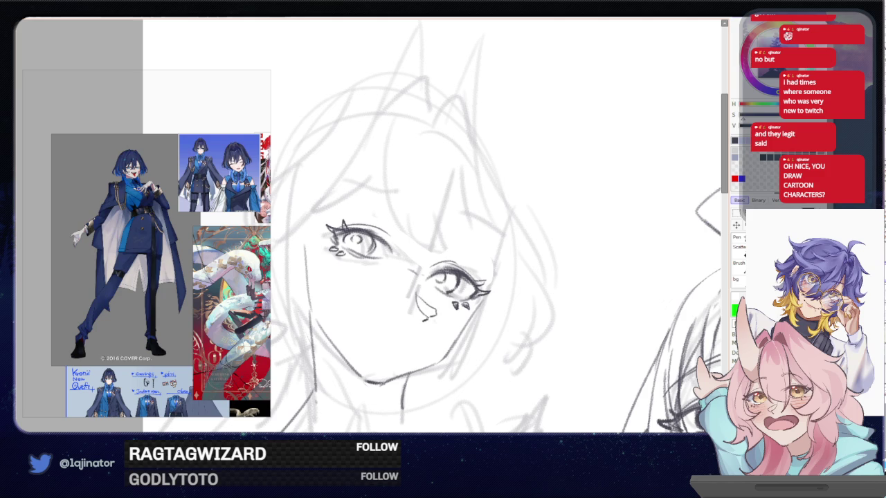
pyautogui.press('Delete')
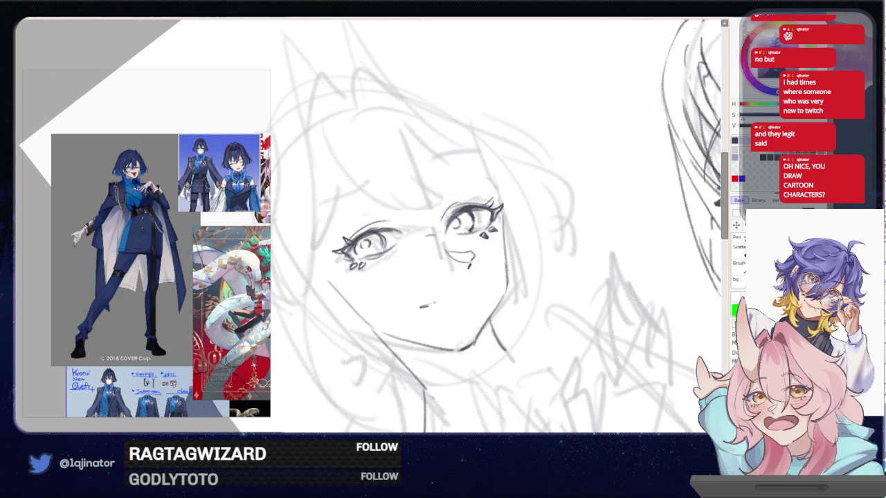
# Redraw the mouth with new strokes, then erase the extra mouth marks
pyautogui.hotkey('ctrl', 'z')
pyautogui.moveTo(425, 297); pyautogui.dragTo(470, 287)
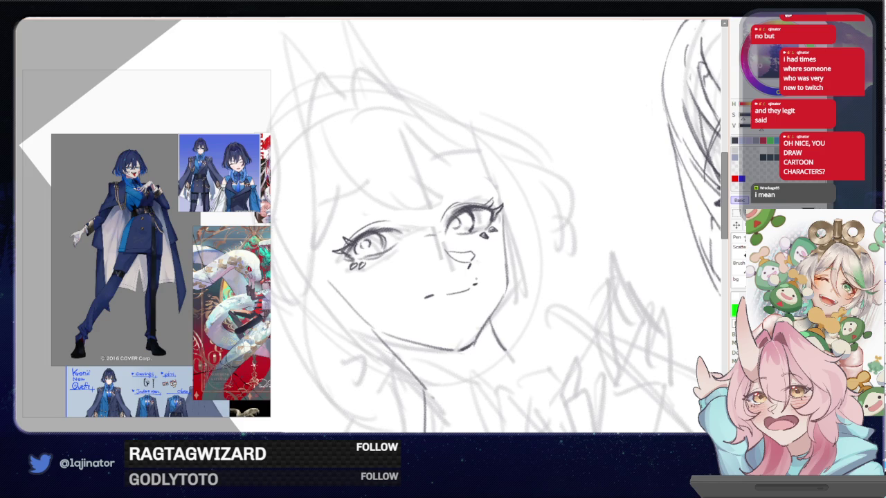
pyautogui.moveTo(473, 292)
pyautogui.mouseDown()
pyautogui.moveTo(429, 302)
pyautogui.moveTo(471, 292)
pyautogui.mouseUp()
pyautogui.press('End')
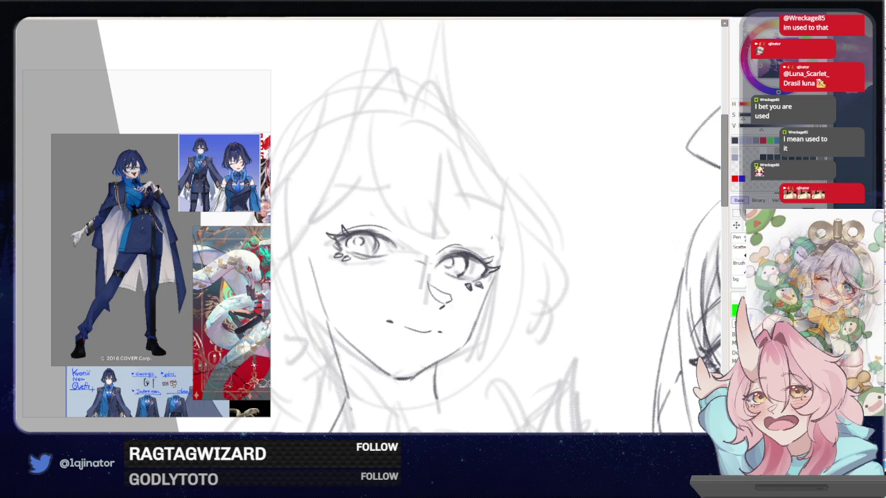
# Draw and refine a curved brow arc above the right eye
pyautogui.moveTo(443, 226); pyautogui.dragTo(497, 231)
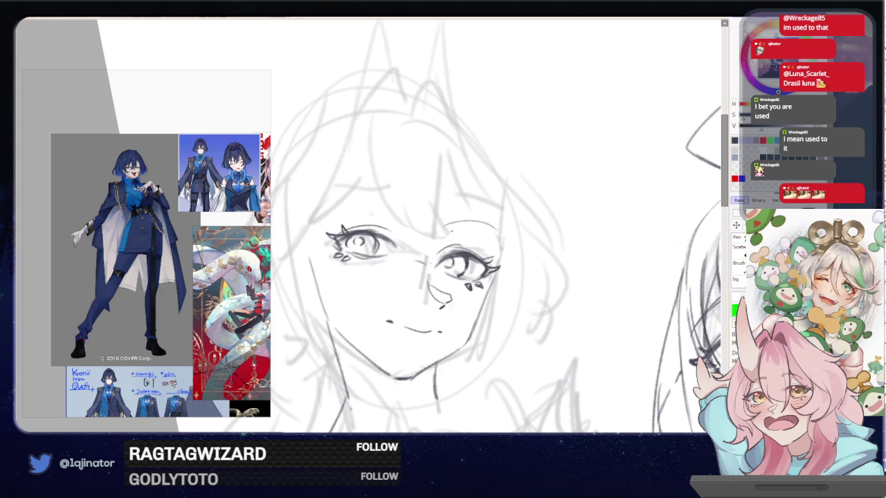
pyautogui.moveTo(443, 221); pyautogui.dragTo(500, 233)
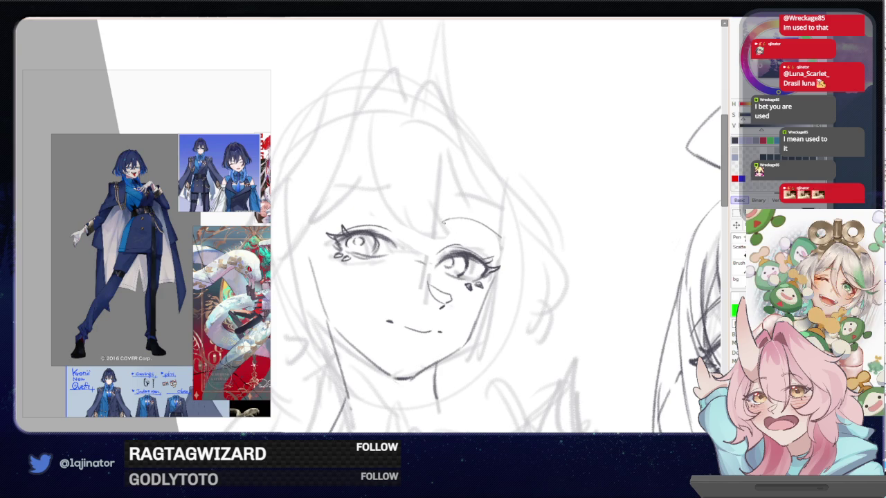
pyautogui.moveTo(441, 223); pyautogui.dragTo(463, 220)
pyautogui.moveTo(413, 268); pyautogui.dragTo(440, 214)
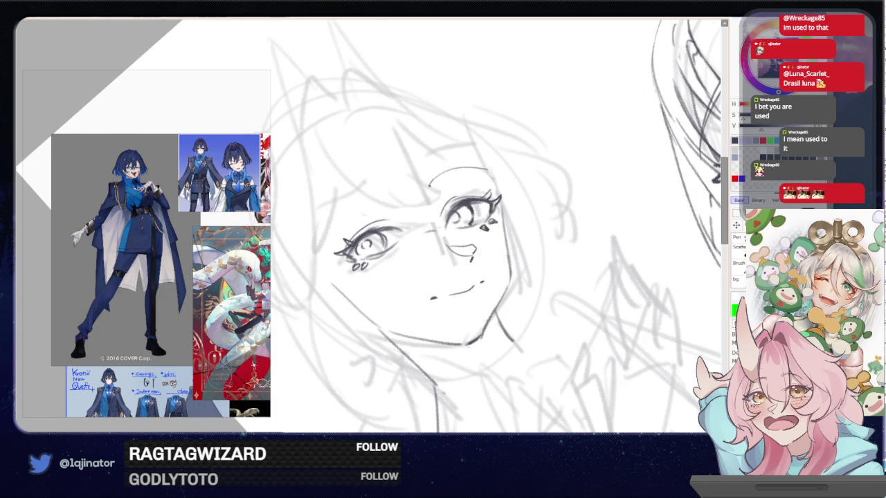
# Replace the brow arcs with a longer pencil curve above the left eye
pyautogui.moveTo(331, 216); pyautogui.dragTo(391, 187)
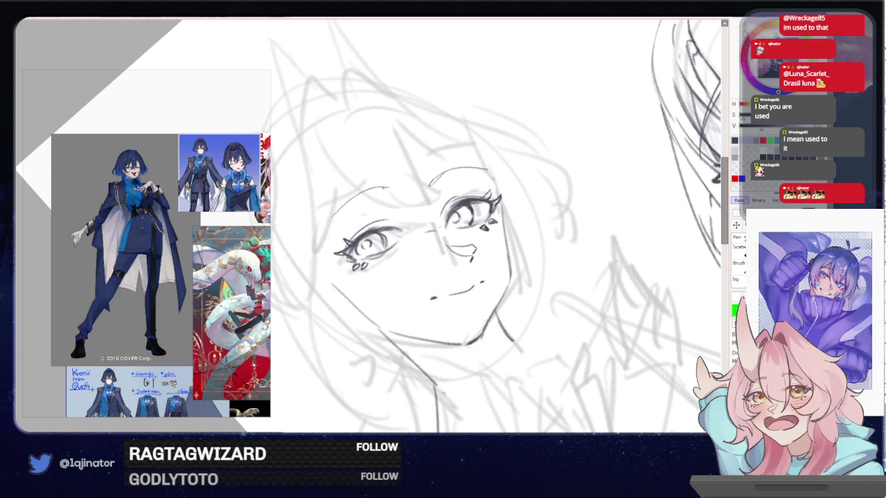
pyautogui.moveTo(516, 200); pyautogui.dragTo(508, 211)
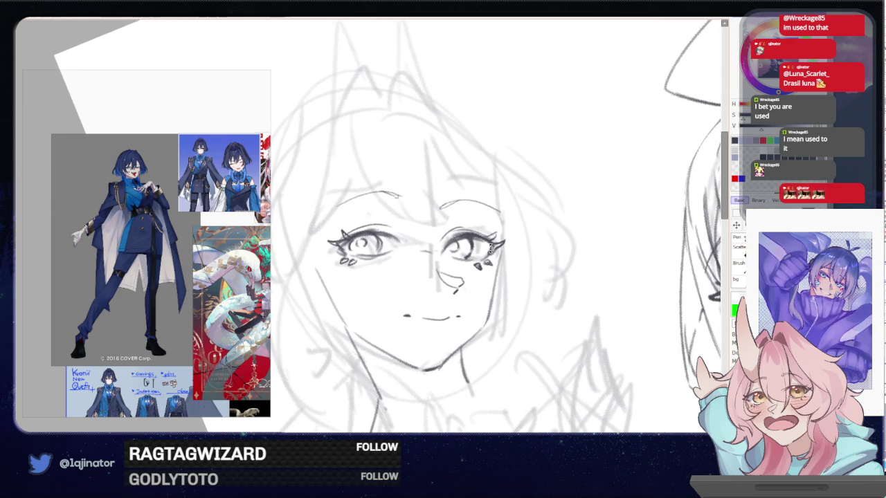
pyautogui.hotkey('ctrl', 'z')
pyautogui.hotkey('ctrl', 'z')
pyautogui.moveTo(471, 205); pyautogui.dragTo(443, 186)
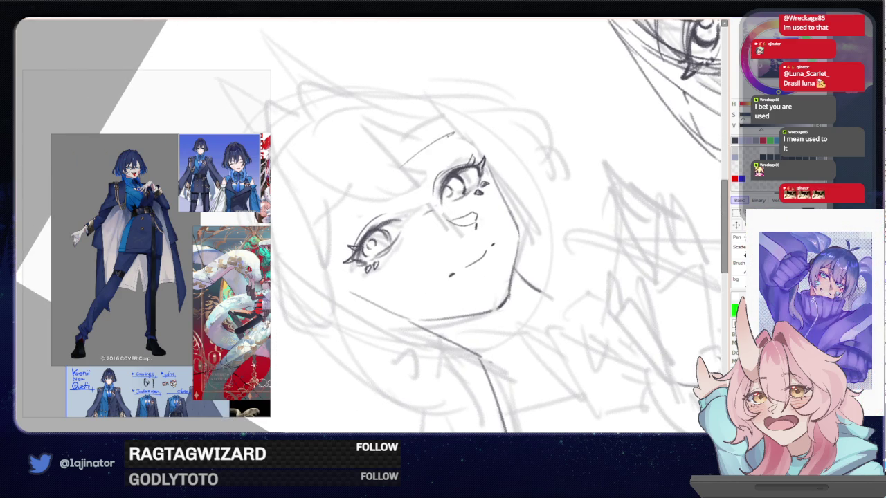
pyautogui.moveTo(444, 126); pyautogui.dragTo(414, 158)
pyautogui.hotkey('ctrl', 'z')
pyautogui.hotkey('ctrl', 'z')
pyautogui.moveTo(446, 127); pyautogui.dragTo(412, 159)
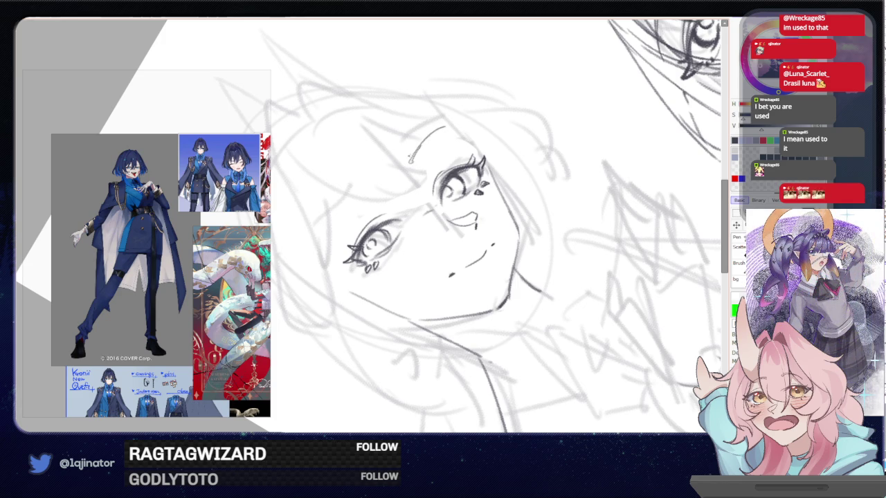
# Try a curve along the head's left side, undoing and redrawing it
pyautogui.moveTo(380, 175)
pyautogui.mouseDown()
pyautogui.moveTo(328, 229)
pyautogui.moveTo(379, 175)
pyautogui.mouseUp()
pyautogui.hotkey('ctrl', 'z')
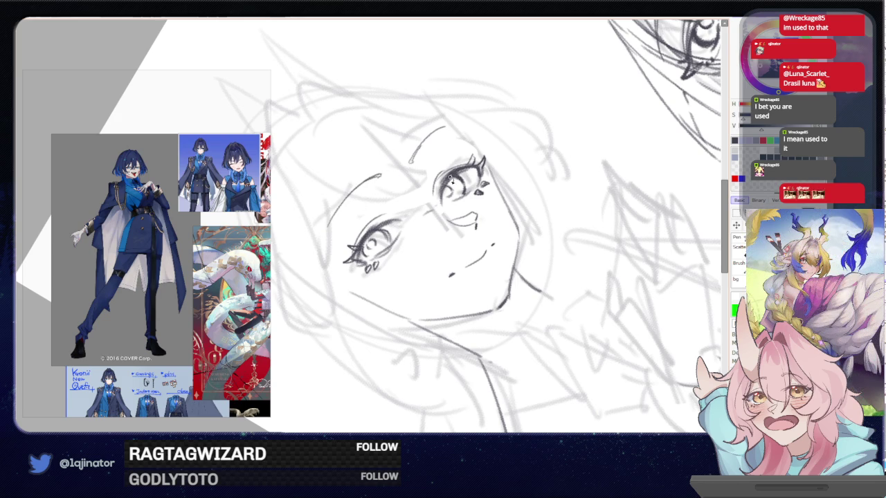
pyautogui.hotkey('ctrl', 'z')
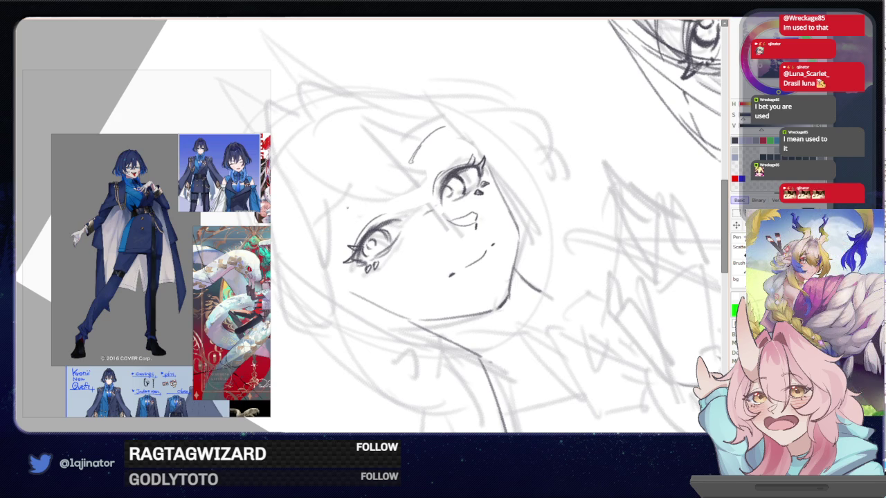
pyautogui.moveTo(332, 231)
pyautogui.mouseDown()
pyautogui.moveTo(385, 187)
pyautogui.moveTo(331, 232)
pyautogui.moveTo(377, 179)
pyautogui.mouseUp()
pyautogui.hotkey('ctrl', 'z')
pyautogui.hotkey('ctrl', 'z')
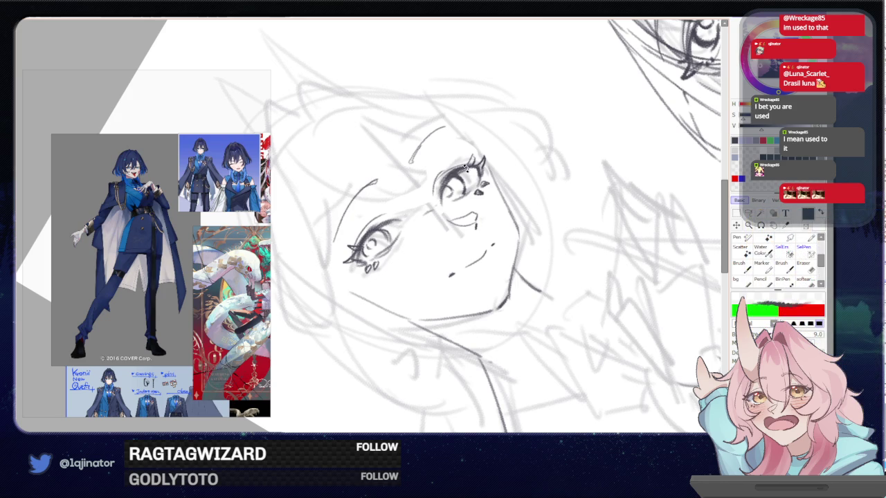
# Rotate the face upright, zoom to compare both faces, and toggle the colour black and back to green
pyautogui.press('End')
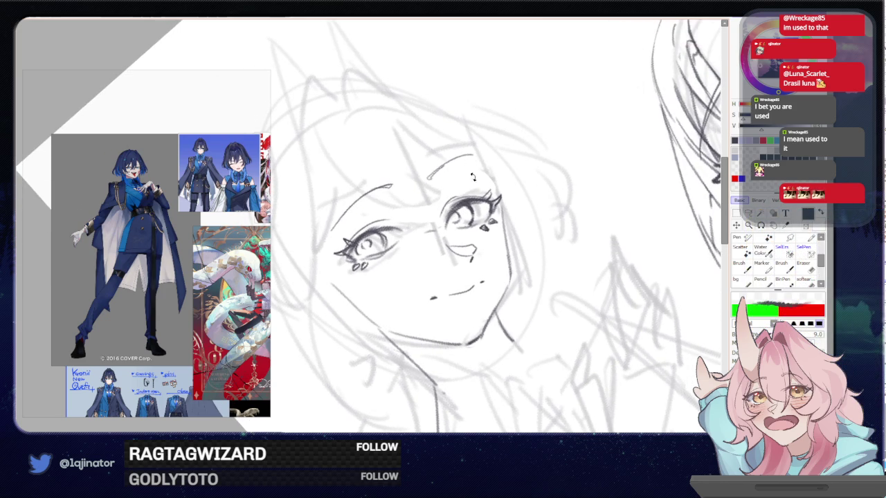
pyautogui.press('End')
pyautogui.press('End')
pyautogui.hotkey('ctrl', '-')
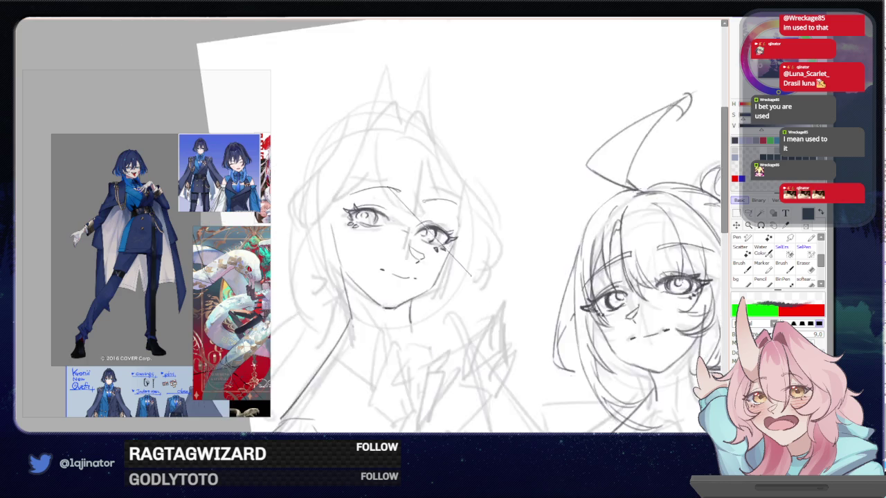
pyautogui.hotkey('ctrl', '+')
pyautogui.press('Delete')
pyautogui.press('Delete')
pyautogui.press('Delete')
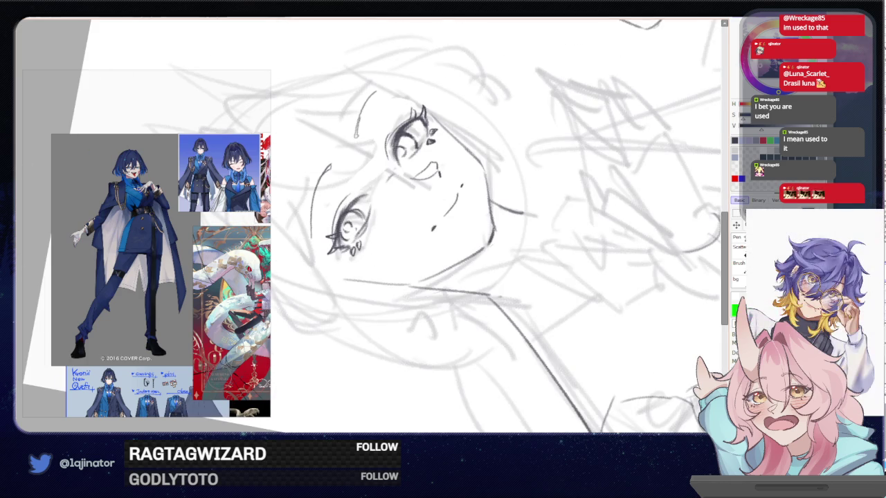
pyautogui.press('x')
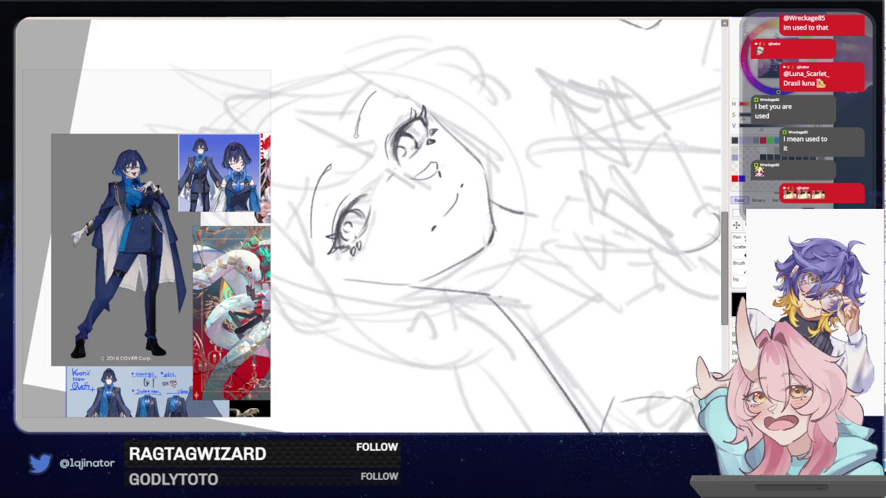
pyautogui.press('x')
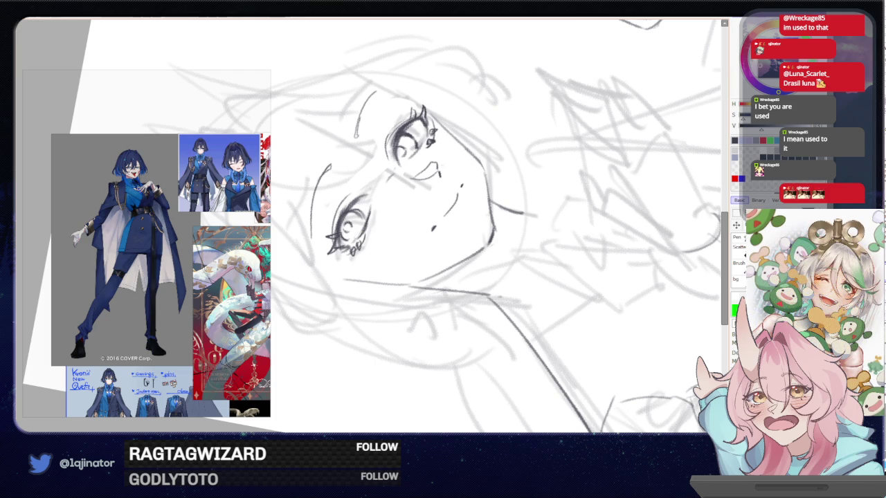
pyautogui.moveTo(487, 156); pyautogui.dragTo(521, 243)
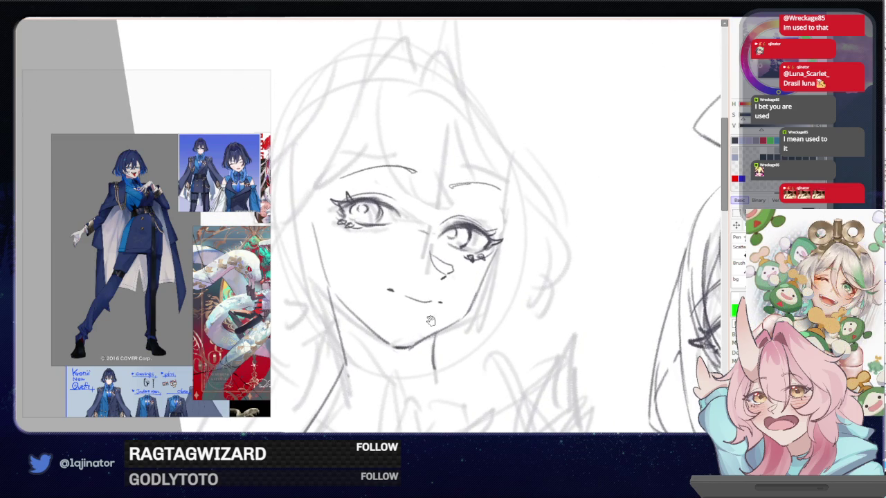
pyautogui.scroll(-1, 485, 259)
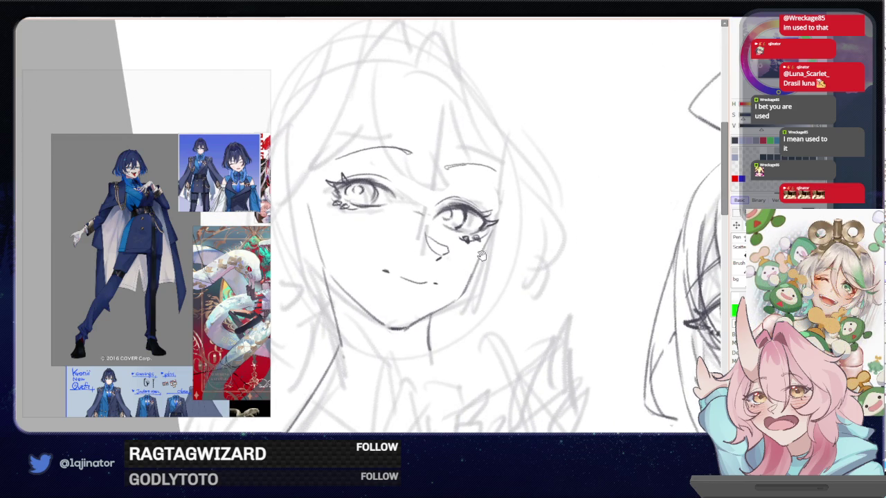
pyautogui.scroll(-1, 474, 272)
pyautogui.scroll(-3, 474, 272)
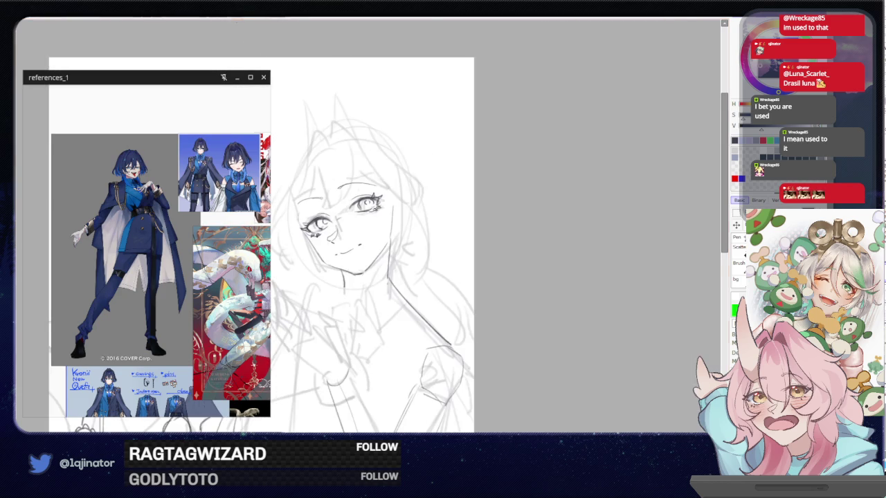
# Zoom in and darken the face's left contour, discarding a darker chin stroke
pyautogui.scroll(2, 459, 256)
pyautogui.moveTo(490, 253)
pyautogui.mouseDown()
pyautogui.moveTo(475, 301)
pyautogui.moveTo(400, 279)
pyautogui.mouseUp()
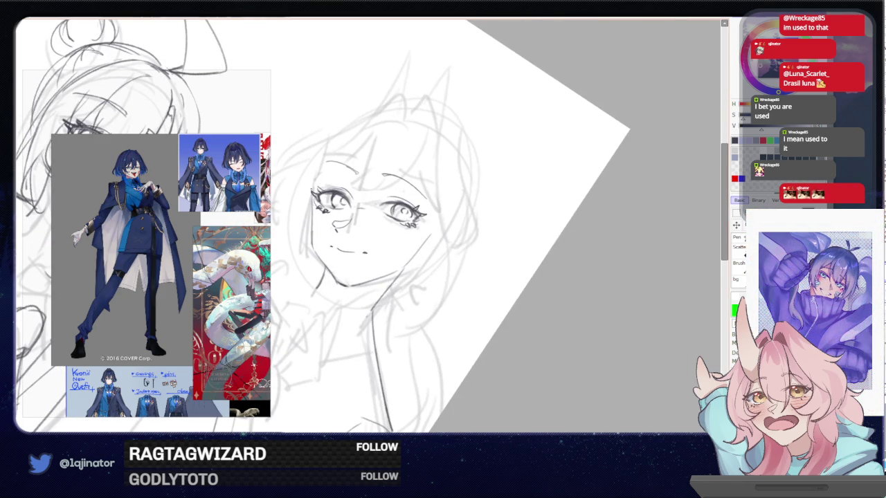
pyautogui.scroll(2, 442, 229)
pyautogui.moveTo(442, 229); pyautogui.dragTo(485, 291)
pyautogui.moveTo(311, 146)
pyautogui.mouseDown()
pyautogui.moveTo(318, 229)
pyautogui.moveTo(346, 274)
pyautogui.mouseUp()
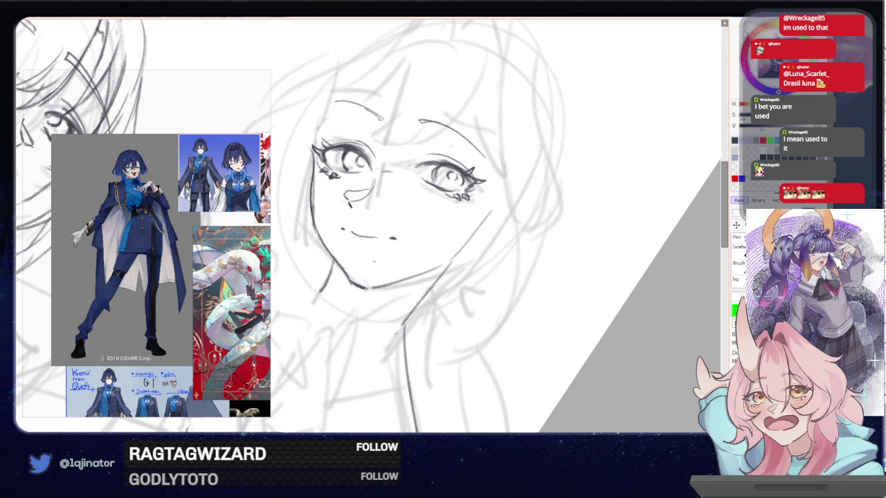
pyautogui.moveTo(352, 287); pyautogui.dragTo(393, 281)
pyautogui.hotkey('ctrl', 'z')
pyautogui.hotkey('ctrl', 'z')
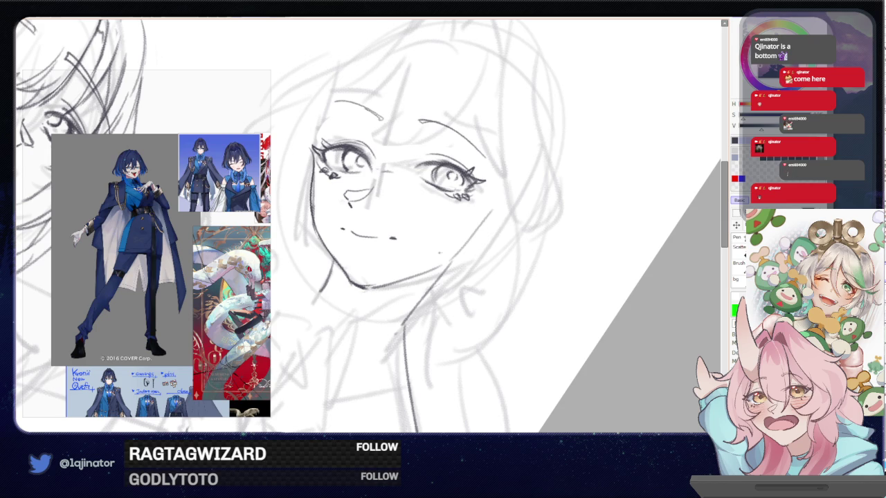
# Redraw the jaw line longer and add a stroke along the left cheek
pyautogui.moveTo(433, 254)
pyautogui.mouseDown()
pyautogui.moveTo(459, 235)
pyautogui.moveTo(427, 272)
pyautogui.mouseUp()
pyautogui.hotkey('ctrl', 'z')
pyautogui.hotkey('ctrl', 'z')
pyautogui.moveTo(469, 220); pyautogui.dragTo(431, 270)
pyautogui.hotkey('ctrl', 'z')
pyautogui.moveTo(470, 219); pyautogui.dragTo(433, 271)
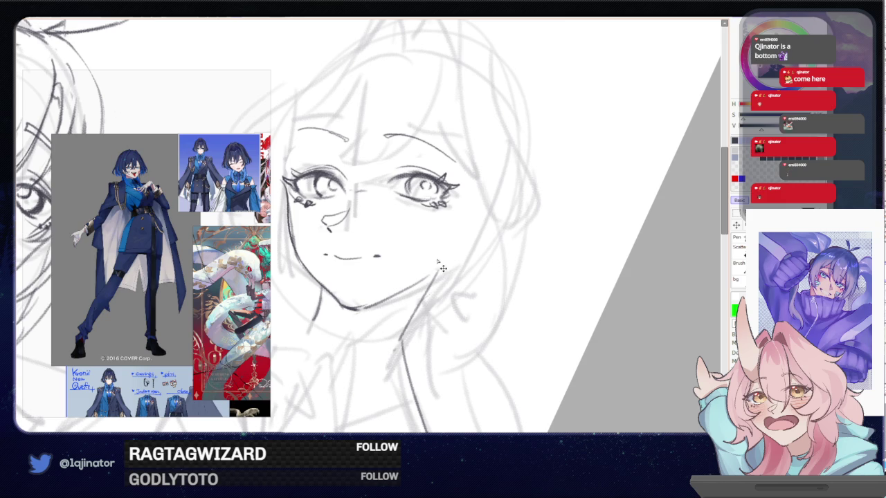
pyautogui.moveTo(332, 166)
pyautogui.mouseDown()
pyautogui.moveTo(367, 154)
pyautogui.moveTo(426, 174)
pyautogui.mouseUp()
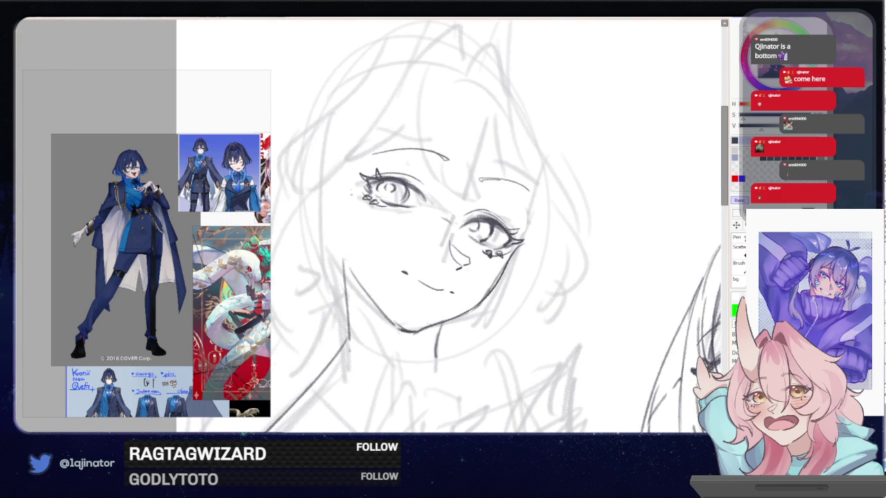
pyautogui.moveTo(333, 198); pyautogui.dragTo(342, 259)
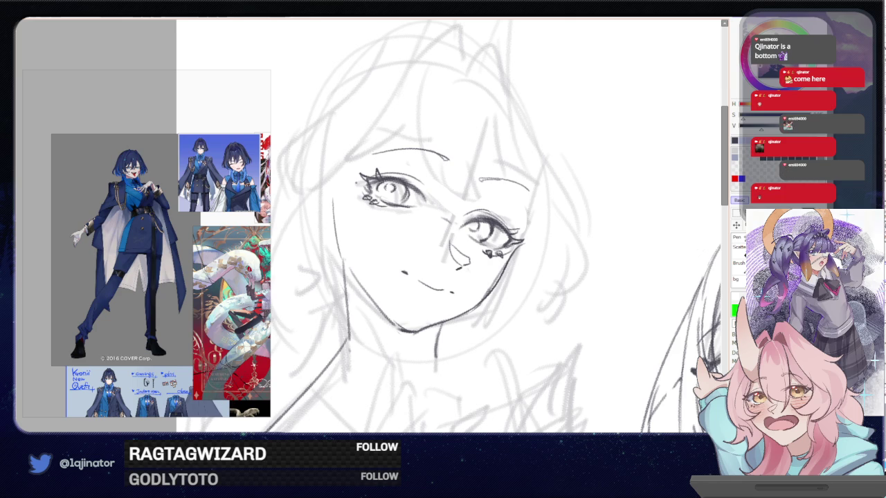
pyautogui.moveTo(380, 208); pyautogui.dragTo(440, 255)
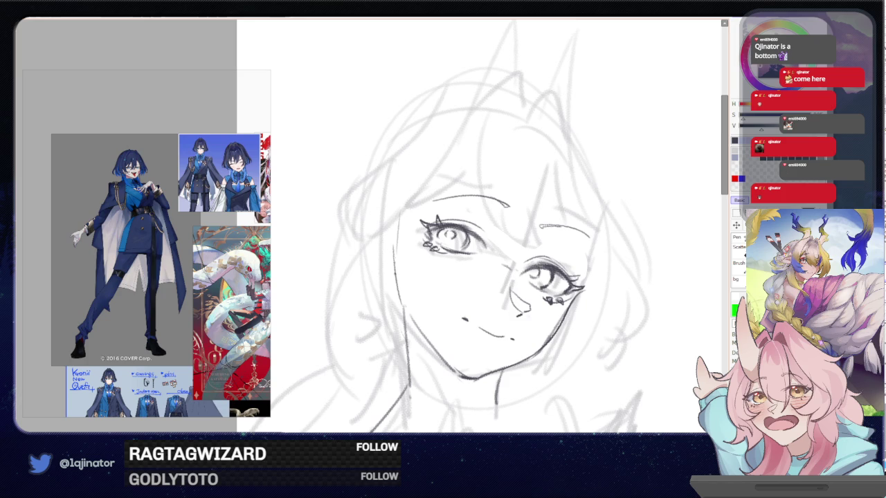
# Redraw the outer ear curve with fresh strokes after undoing earlier attempts
pyautogui.hotkey('ctrl', 'z')
pyautogui.moveTo(395, 236)
pyautogui.mouseDown()
pyautogui.moveTo(394, 260)
pyautogui.moveTo(371, 222)
pyautogui.moveTo(359, 256)
pyautogui.mouseUp()
pyautogui.hotkey('ctrl', 'z')
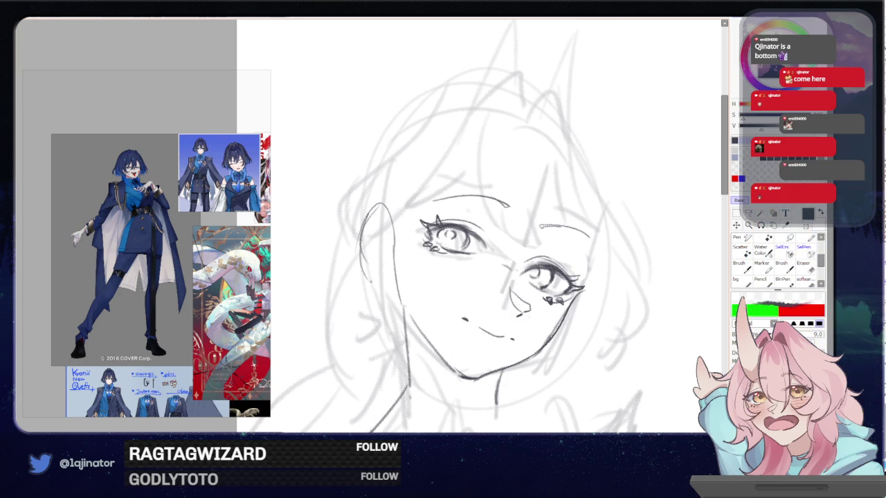
pyautogui.hotkey('ctrl', 'z')
pyautogui.moveTo(361, 228)
pyautogui.mouseDown()
pyautogui.moveTo(358, 258)
pyautogui.moveTo(396, 290)
pyautogui.mouseUp()
pyautogui.hotkey('ctrl', 'z')
pyautogui.moveTo(366, 228)
pyautogui.mouseDown()
pyautogui.moveTo(375, 273)
pyautogui.moveTo(394, 282)
pyautogui.mouseUp()
# Darken the ear's left edge and draw its inner curve and small inner folds
pyautogui.moveTo(365, 213); pyautogui.dragTo(370, 264)
pyautogui.moveTo(364, 233); pyautogui.dragTo(369, 265)
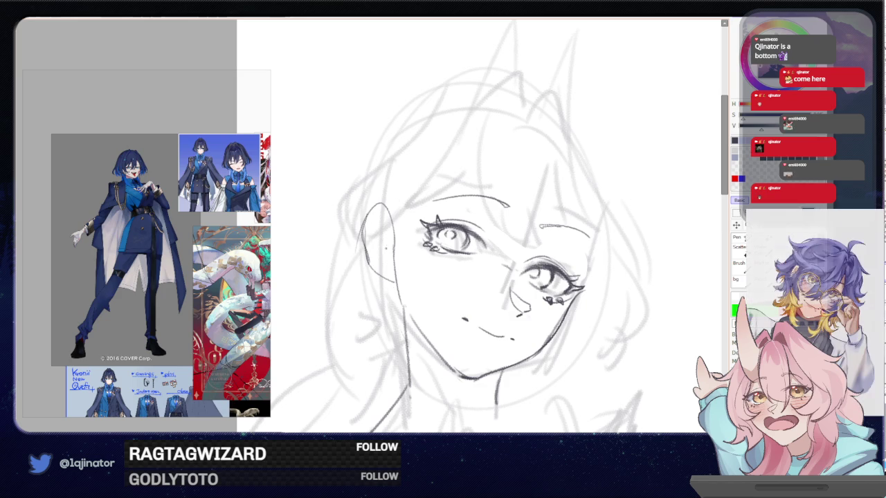
pyautogui.moveTo(378, 213); pyautogui.dragTo(392, 259)
pyautogui.hotkey('ctrl', 'z')
pyautogui.hotkey('ctrl', 'z')
pyautogui.hotkey('ctrl', 'z')
pyautogui.moveTo(378, 209)
pyautogui.mouseDown()
pyautogui.moveTo(371, 250)
pyautogui.moveTo(384, 252)
pyautogui.mouseUp()
pyautogui.hotkey('ctrl', 'z')
pyautogui.moveTo(375, 241); pyautogui.dragTo(382, 260)
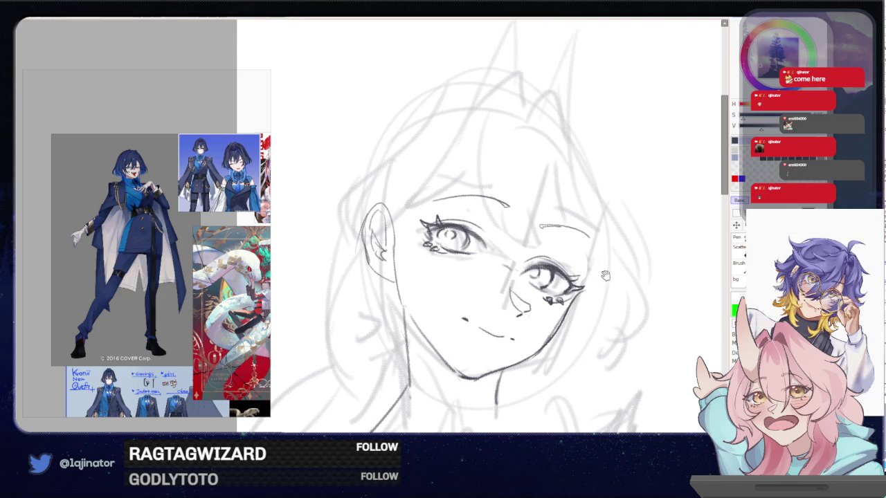
# Zoom in on the face and darken the lashes around the left eye
pyautogui.moveTo(607, 271); pyautogui.dragTo(569, 297)
pyautogui.scroll(-2, 569, 298)
pyautogui.scroll(-3, 588, 308)
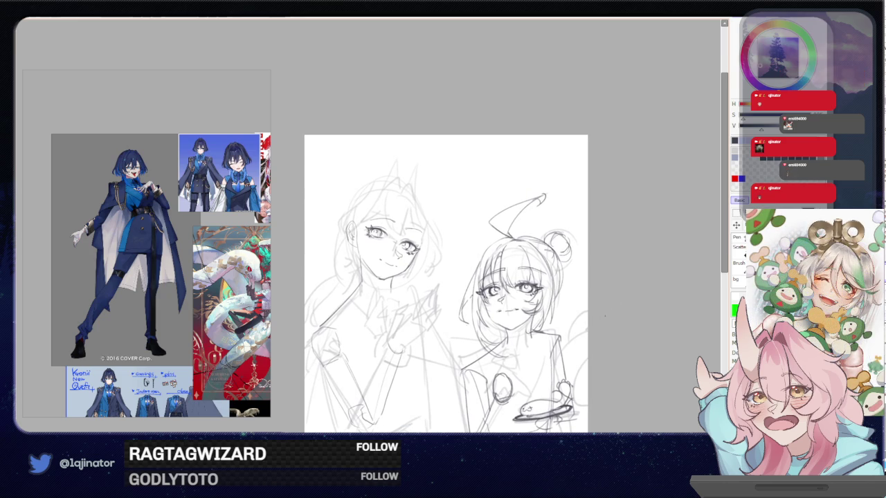
pyautogui.scroll(3, 613, 315)
pyautogui.scroll(3, 358, 230)
pyautogui.moveTo(429, 245); pyautogui.dragTo(426, 260)
pyautogui.moveTo(381, 233)
pyautogui.mouseDown()
pyautogui.moveTo(386, 256)
pyautogui.moveTo(420, 266)
pyautogui.mouseUp()
# Add small dark marks near the left eye and dark detail inside the right iris
pyautogui.scroll(-2, 398, 277)
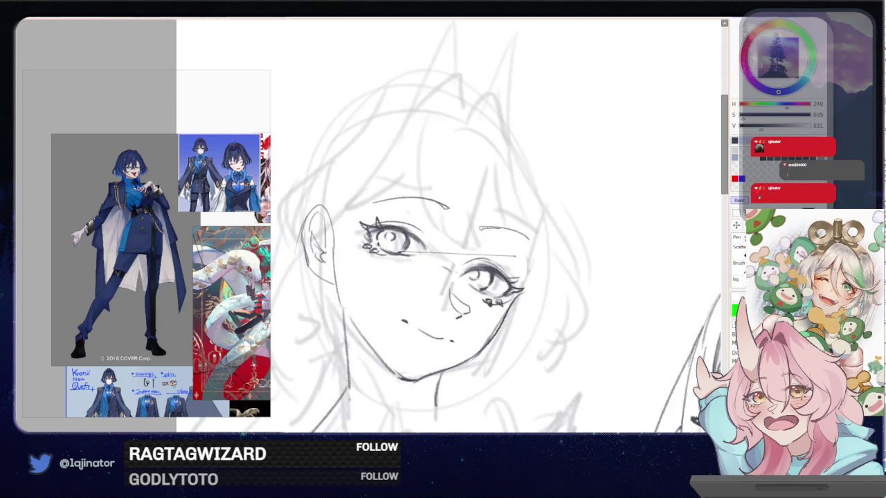
pyautogui.scroll(-2, 398, 277)
pyautogui.scroll(2, 339, 201)
pyautogui.scroll(2, 357, 228)
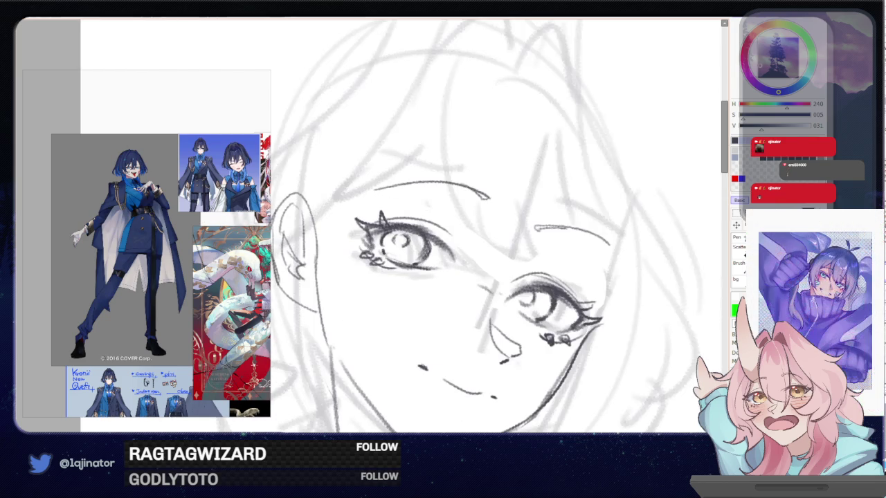
pyautogui.moveTo(398, 243)
pyautogui.mouseDown()
pyautogui.moveTo(410, 250)
pyautogui.moveTo(400, 247)
pyautogui.mouseUp()
pyautogui.moveTo(531, 290)
pyautogui.mouseDown()
pyautogui.moveTo(533, 306)
pyautogui.moveTo(524, 299)
pyautogui.mouseUp()
# Zoom out and pan to bring both figures into view
pyautogui.scroll(-2, 519, 297)
pyautogui.scroll(-2, 519, 298)
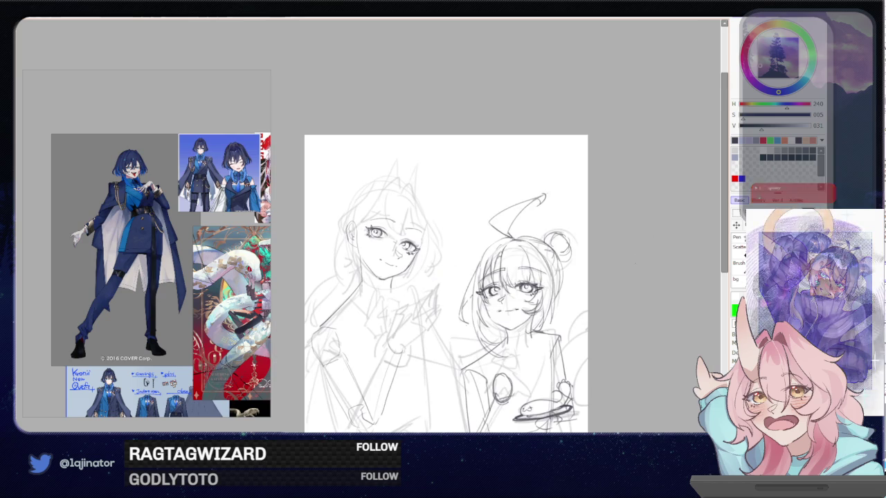
pyautogui.moveTo(623, 283)
pyautogui.mouseDown()
pyautogui.moveTo(587, 275)
pyautogui.moveTo(601, 273)
pyautogui.mouseUp()
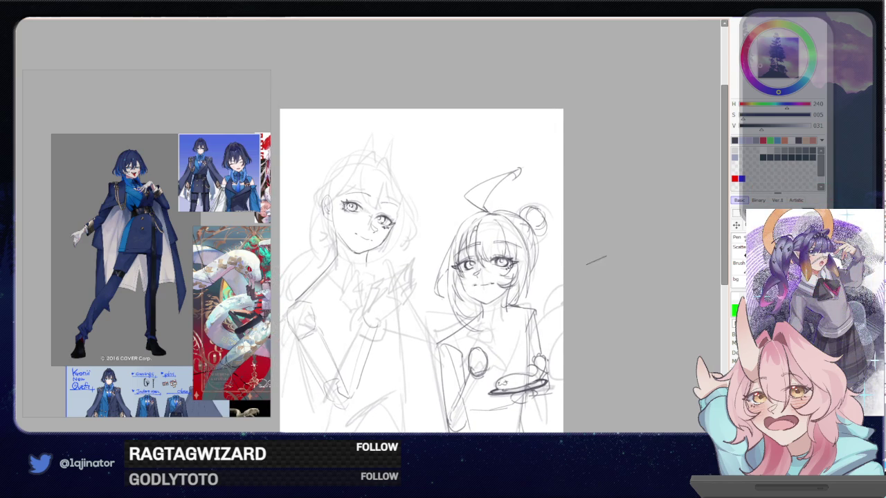
pyautogui.scroll(1, 597, 260)
pyautogui.moveTo(436, 358); pyautogui.dragTo(448, 286)
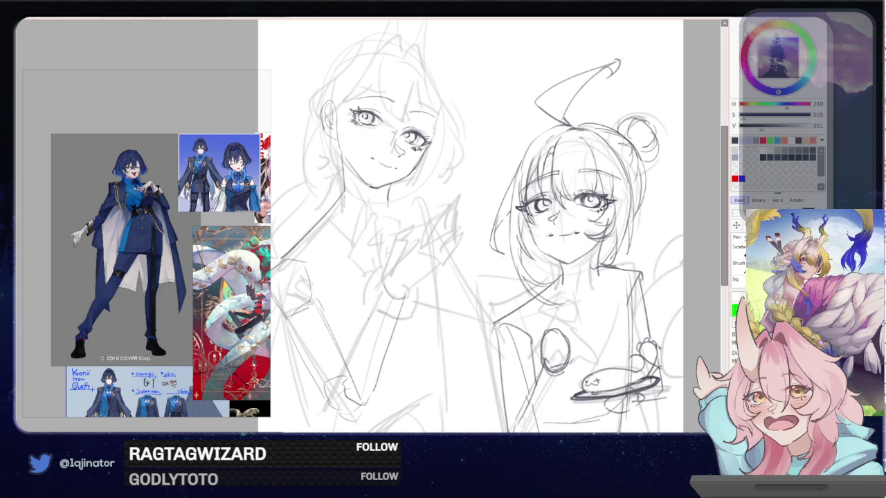
# Sketch the left figure's raised arm and darken its wrist cuff
pyautogui.moveTo(382, 289); pyautogui.dragTo(340, 369)
pyautogui.moveTo(380, 289)
pyautogui.mouseDown()
pyautogui.moveTo(343, 356)
pyautogui.moveTo(346, 394)
pyautogui.moveTo(344, 382)
pyautogui.moveTo(360, 414)
pyautogui.mouseUp()
pyautogui.moveTo(406, 298); pyautogui.dragTo(357, 418)
pyautogui.hotkey('ctrl', 'z')
pyautogui.moveTo(406, 298); pyautogui.dragTo(364, 411)
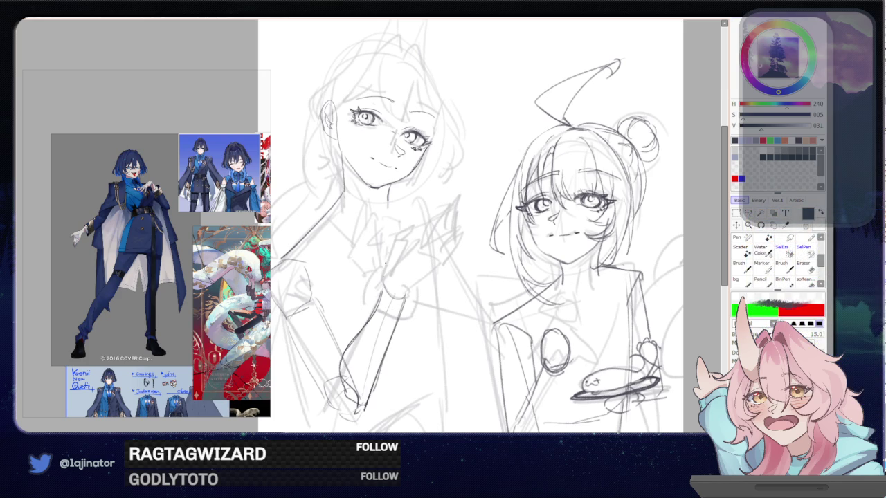
pyautogui.moveTo(397, 291); pyautogui.dragTo(411, 286)
# Shape the open hand and its raised fingers beside the face
pyautogui.moveTo(385, 250)
pyautogui.mouseDown()
pyautogui.moveTo(383, 263)
pyautogui.moveTo(401, 224)
pyautogui.mouseUp()
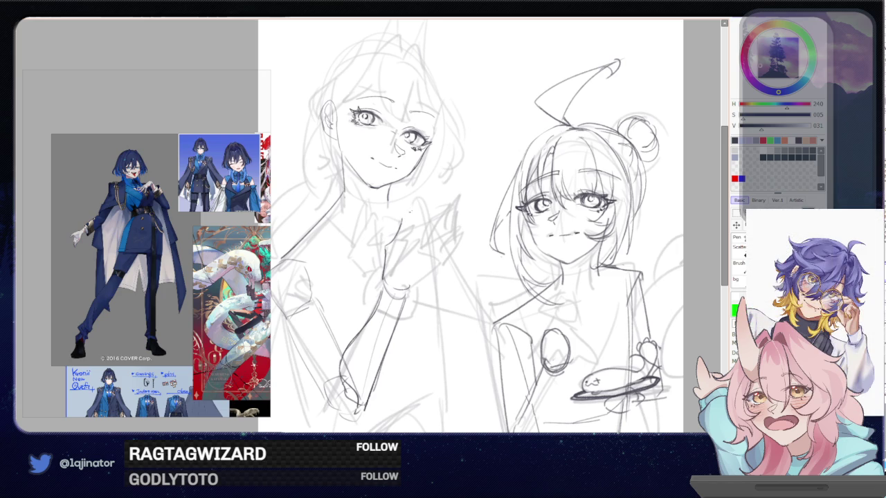
pyautogui.moveTo(410, 214)
pyautogui.mouseDown()
pyautogui.moveTo(406, 238)
pyautogui.moveTo(416, 236)
pyautogui.moveTo(405, 237)
pyautogui.mouseUp()
pyautogui.moveTo(402, 239); pyautogui.dragTo(401, 252)
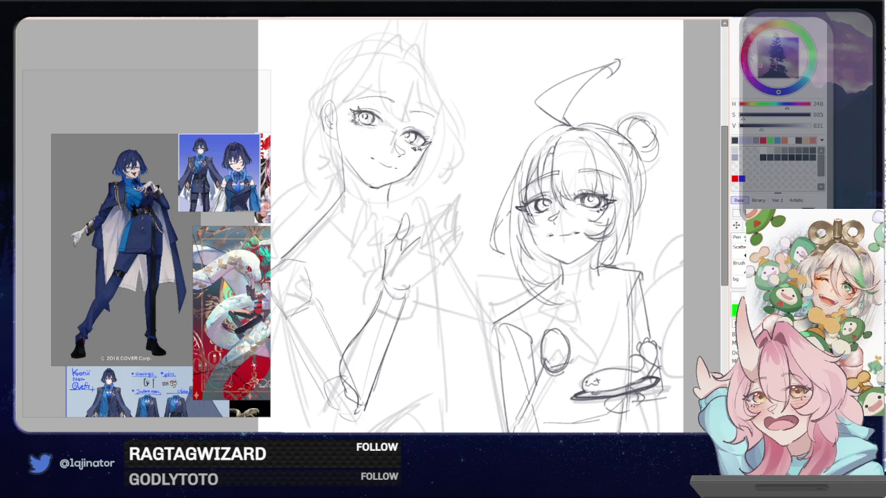
pyautogui.moveTo(400, 249)
pyautogui.mouseDown()
pyautogui.moveTo(429, 230)
pyautogui.moveTo(434, 248)
pyautogui.mouseUp()
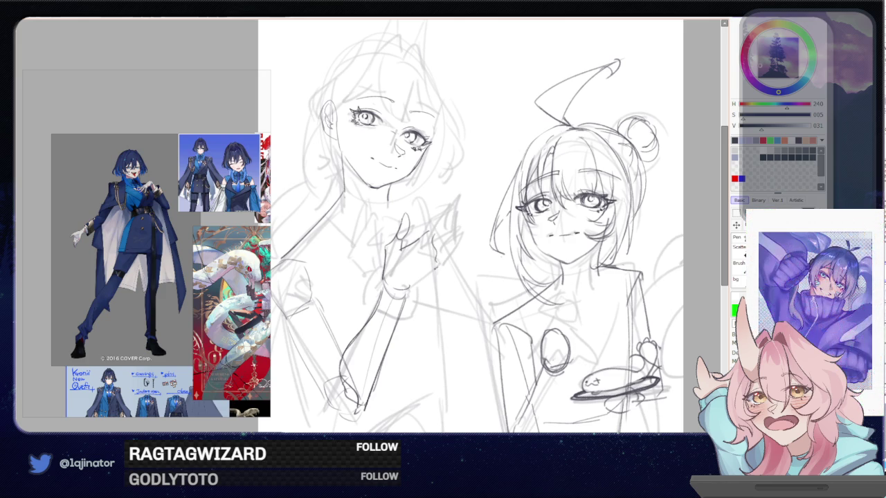
pyautogui.moveTo(436, 266); pyautogui.dragTo(408, 290)
pyautogui.moveTo(448, 205); pyautogui.dragTo(428, 229)
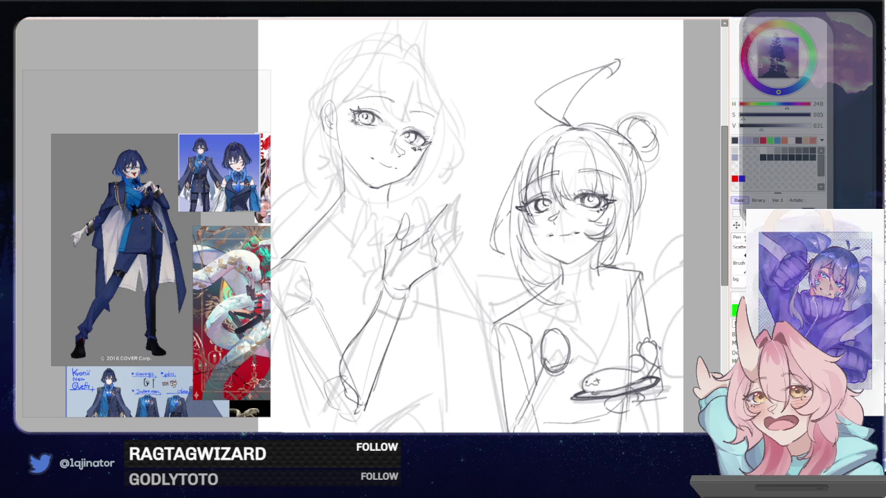
pyautogui.moveTo(462, 201)
pyautogui.mouseDown()
pyautogui.moveTo(437, 234)
pyautogui.moveTo(435, 221)
pyautogui.moveTo(468, 197)
pyautogui.mouseUp()
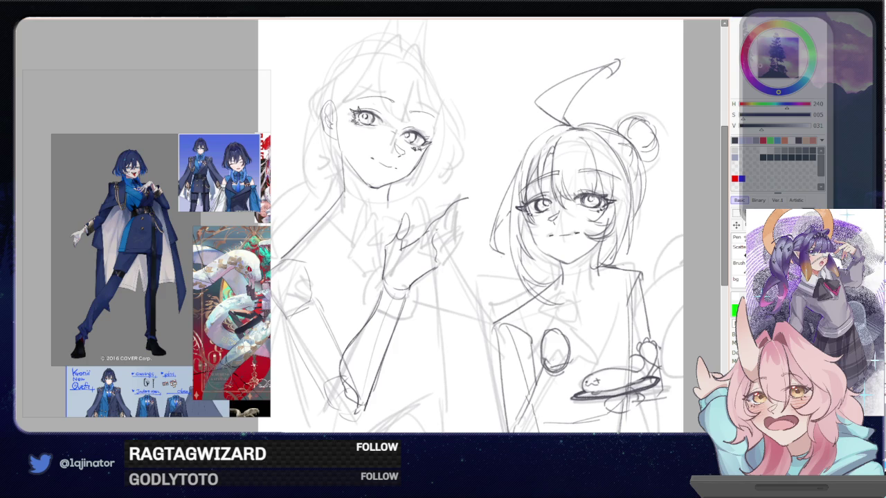
pyautogui.moveTo(442, 224); pyautogui.dragTo(433, 242)
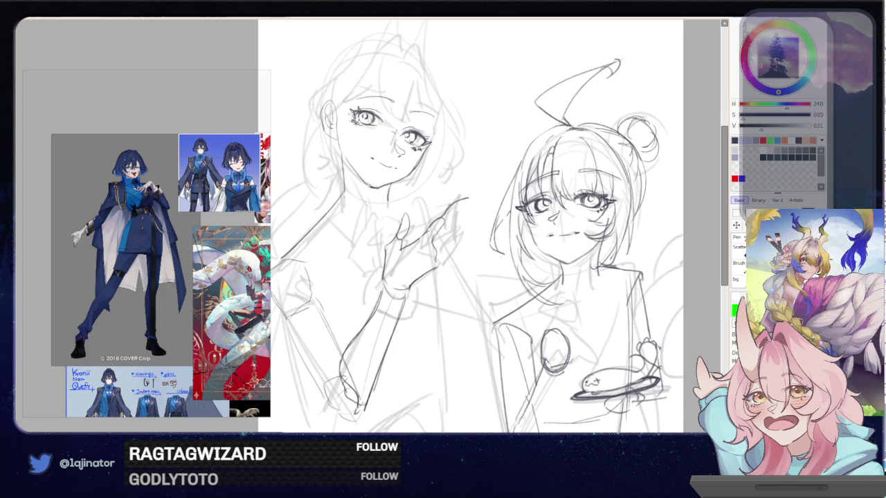
pyautogui.moveTo(442, 212); pyautogui.dragTo(436, 220)
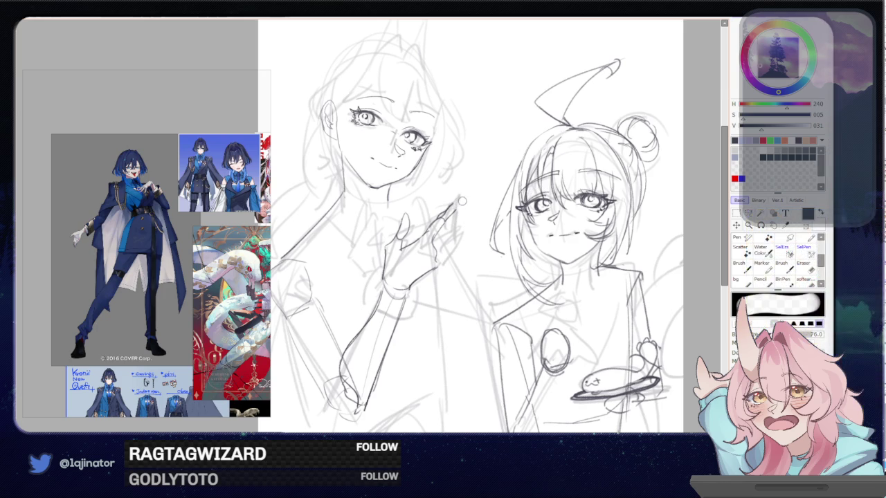
# Outline a fingertip and a line across the hand, removing a stray mark
pyautogui.moveTo(450, 209); pyautogui.dragTo(456, 220)
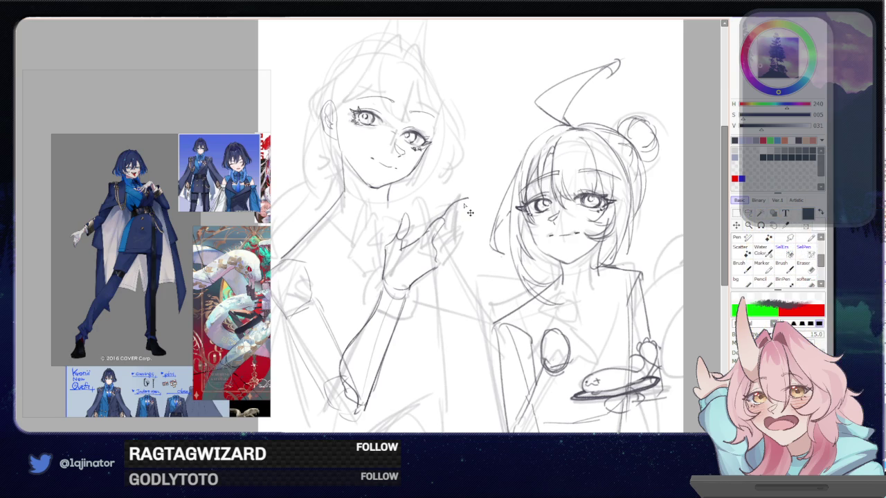
pyautogui.press('e')
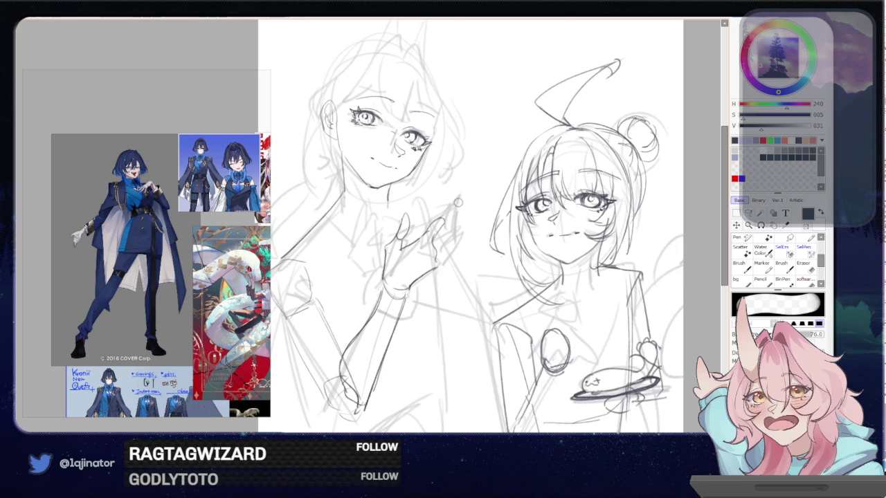
pyautogui.press('e')
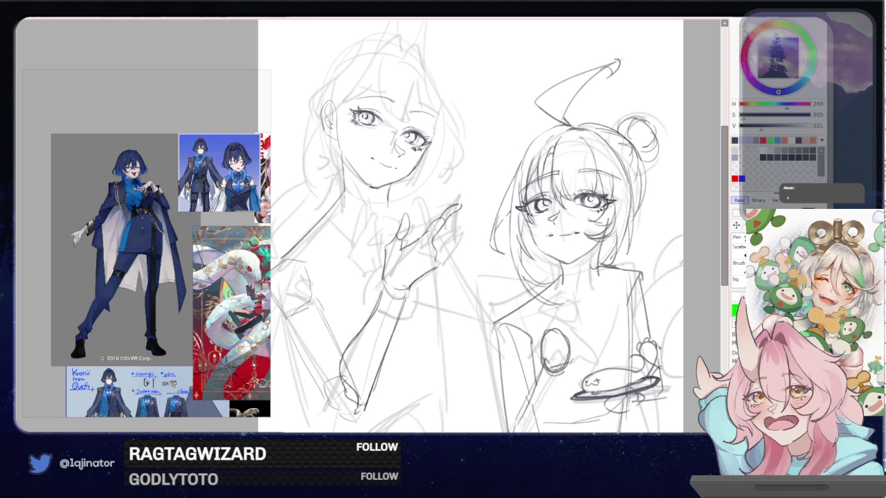
pyautogui.moveTo(400, 245); pyautogui.dragTo(422, 237)
pyautogui.moveTo(411, 243)
pyautogui.mouseDown()
pyautogui.moveTo(396, 249)
pyautogui.moveTo(421, 241)
pyautogui.mouseUp()
pyautogui.hotkey('ctrl', 'z')
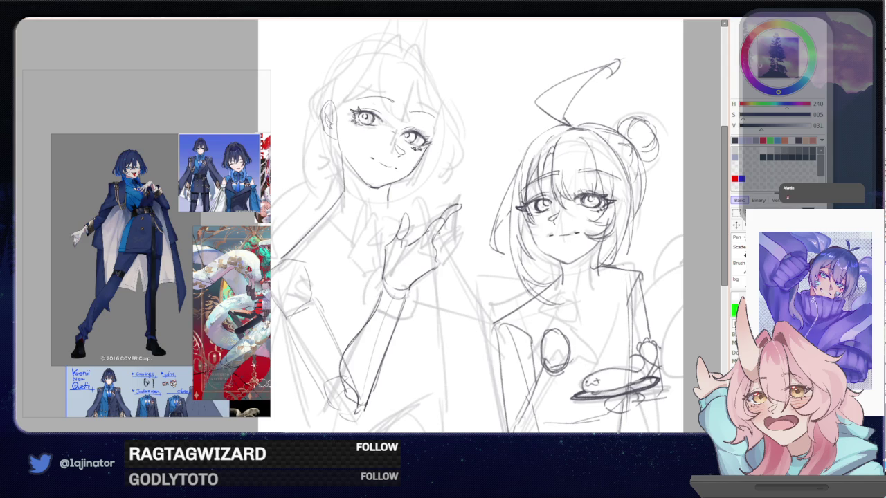
pyautogui.moveTo(450, 227); pyautogui.dragTo(464, 217)
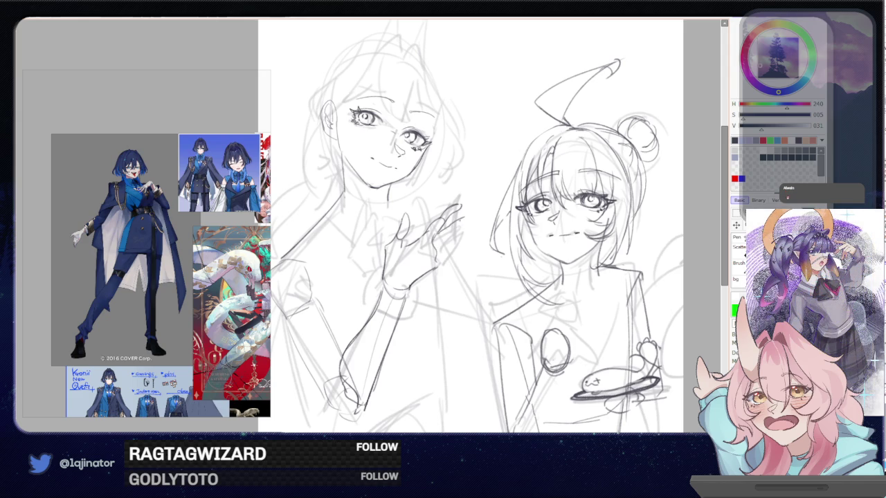
pyautogui.moveTo(457, 222); pyautogui.dragTo(468, 216)
# Draw and darken the finger strokes, then add the hand's palm line
pyautogui.moveTo(454, 232); pyautogui.dragTo(440, 247)
pyautogui.moveTo(458, 232); pyautogui.dragTo(438, 256)
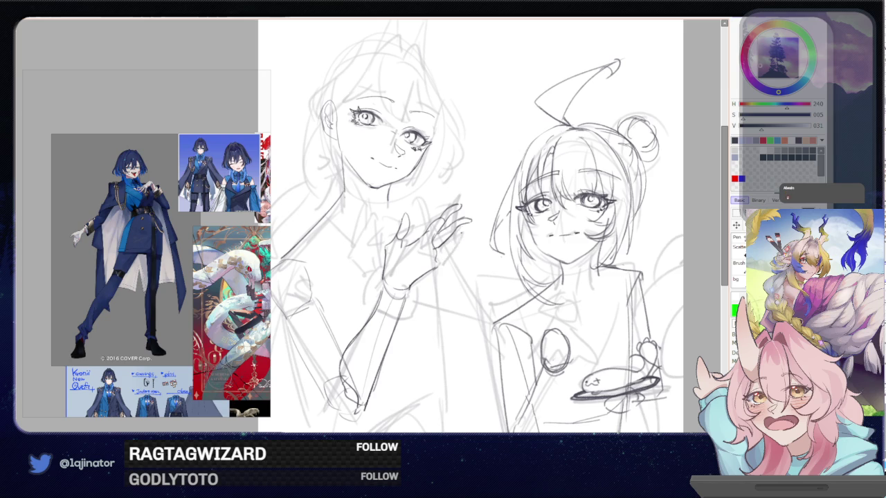
pyautogui.moveTo(456, 245); pyautogui.dragTo(438, 255)
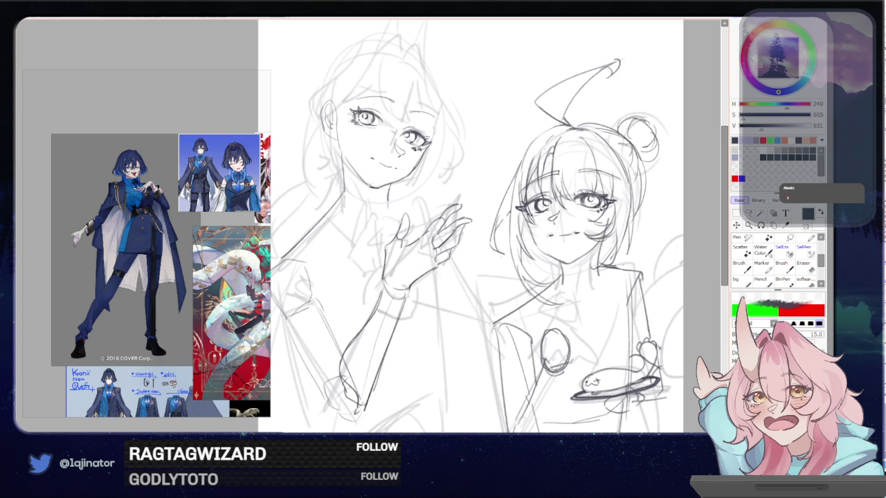
pyautogui.press('l')
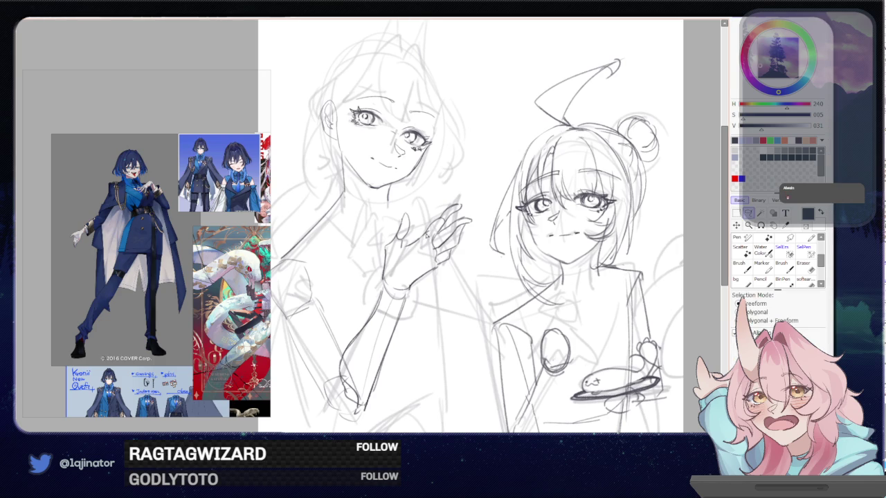
pyautogui.press('n')
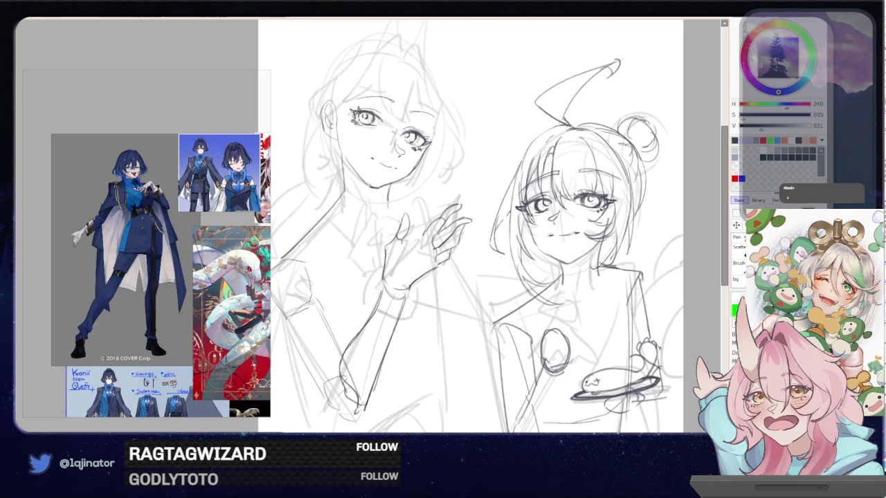
pyautogui.moveTo(396, 248); pyautogui.dragTo(422, 238)
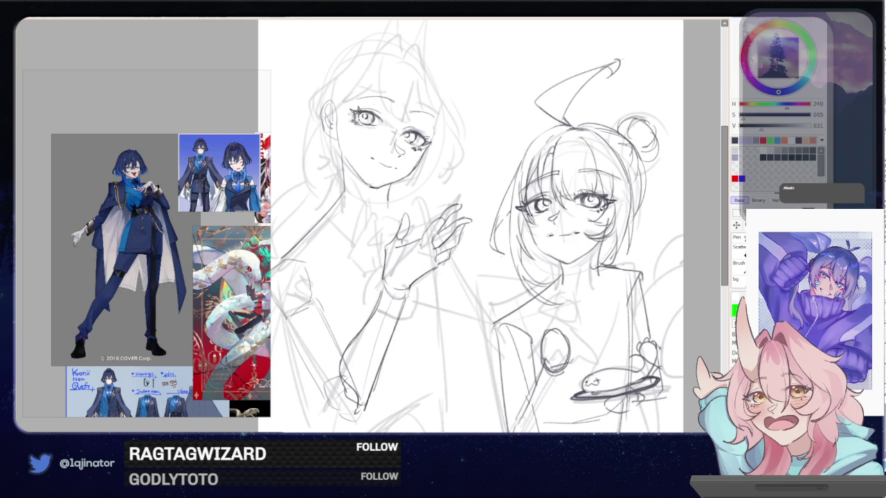
pyautogui.moveTo(474, 228); pyautogui.dragTo(480, 214)
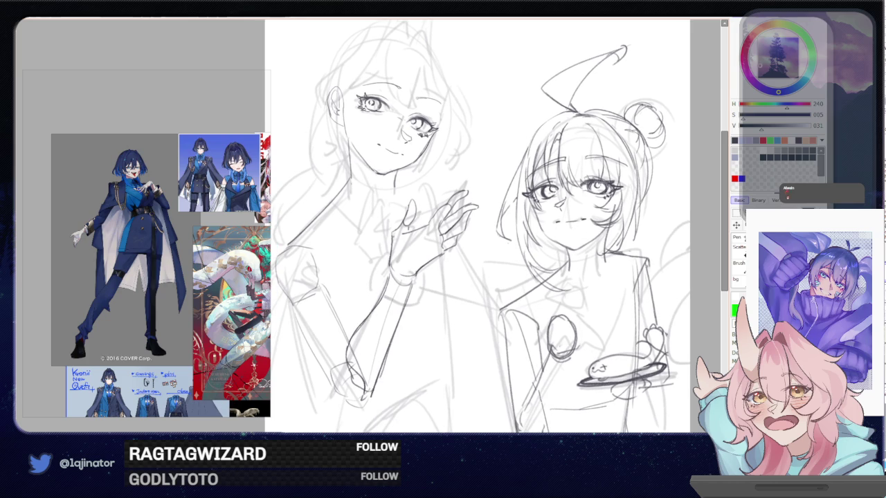
# Sketch the wrist and a palm line, and darken a line near the fingers
pyautogui.moveTo(393, 240); pyautogui.dragTo(389, 271)
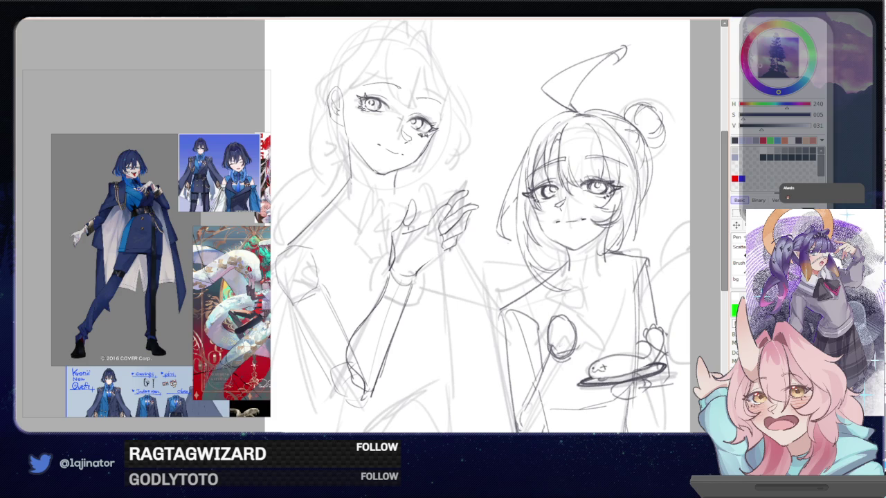
pyautogui.moveTo(453, 246)
pyautogui.mouseDown()
pyautogui.moveTo(412, 281)
pyautogui.moveTo(392, 281)
pyautogui.moveTo(415, 278)
pyautogui.mouseUp()
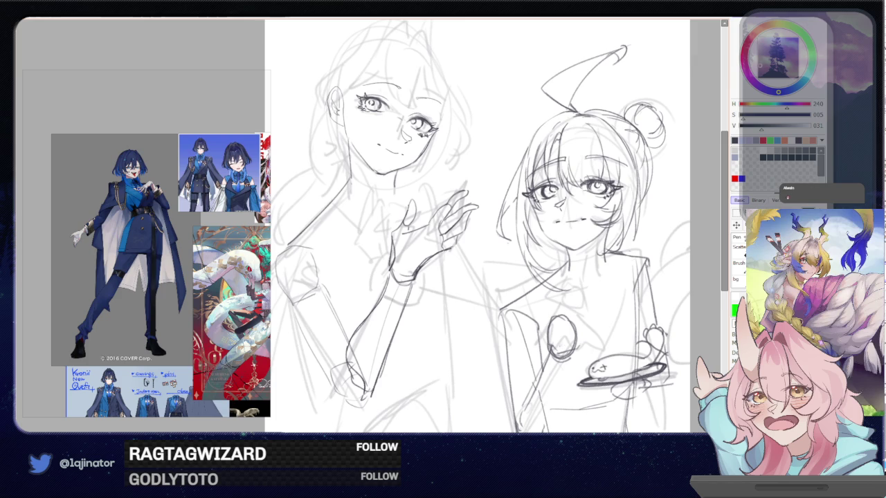
pyautogui.moveTo(459, 236); pyautogui.dragTo(454, 246)
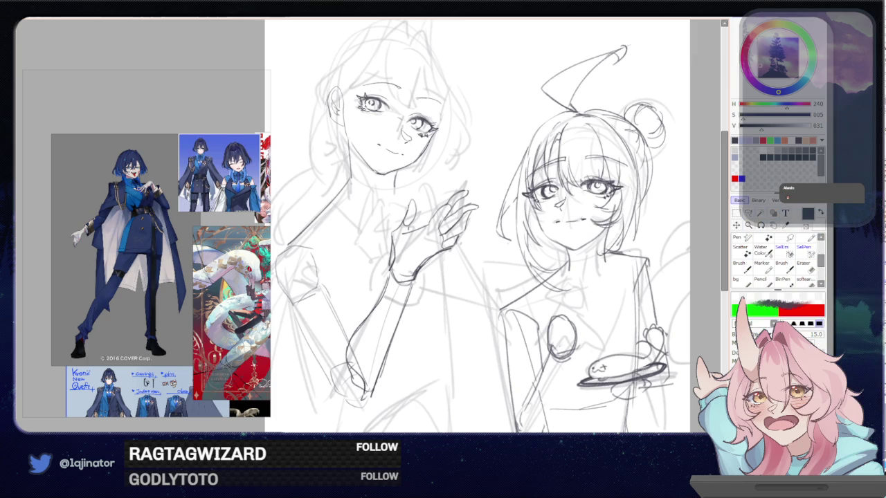
pyautogui.press('e')
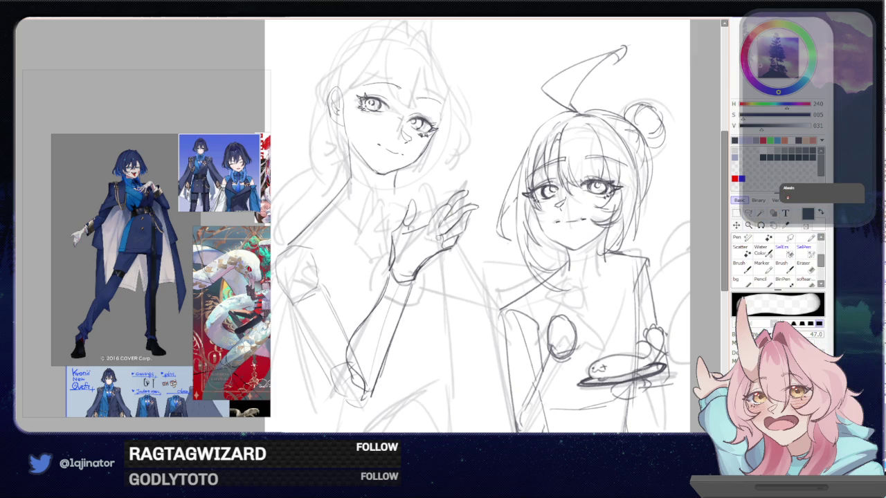
pyautogui.press('e')
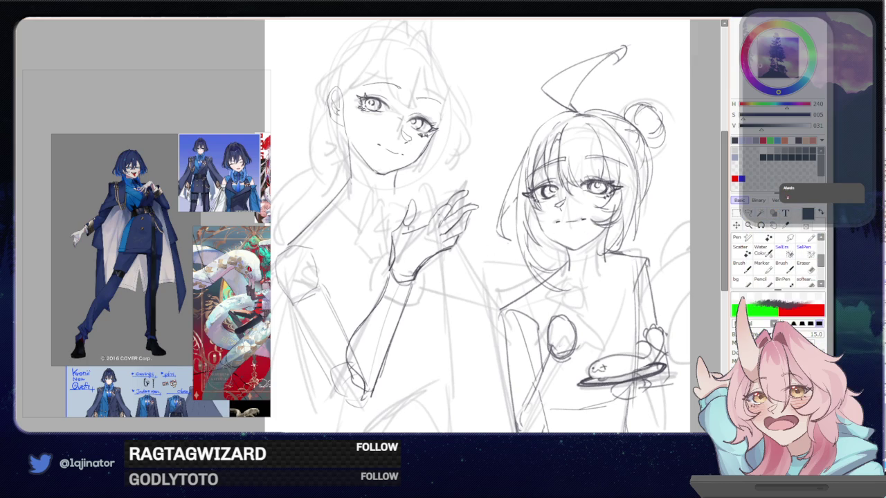
pyautogui.press('e')
pyautogui.press('e')
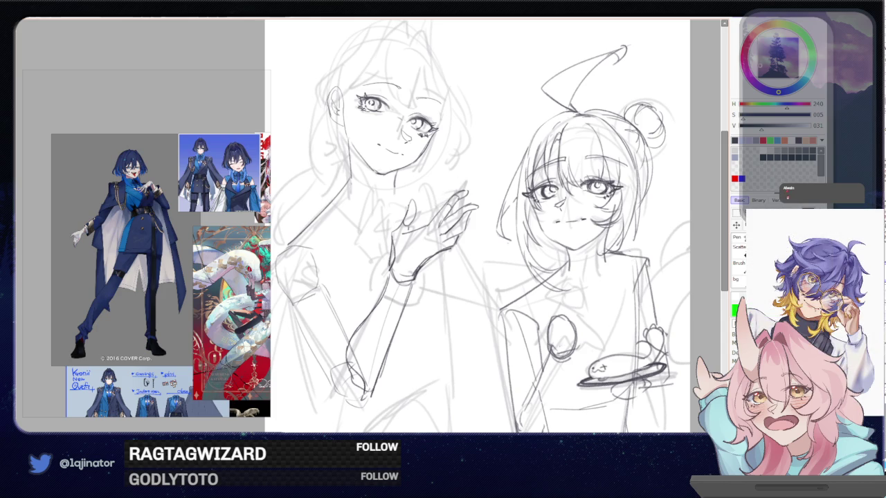
pyautogui.press('e')
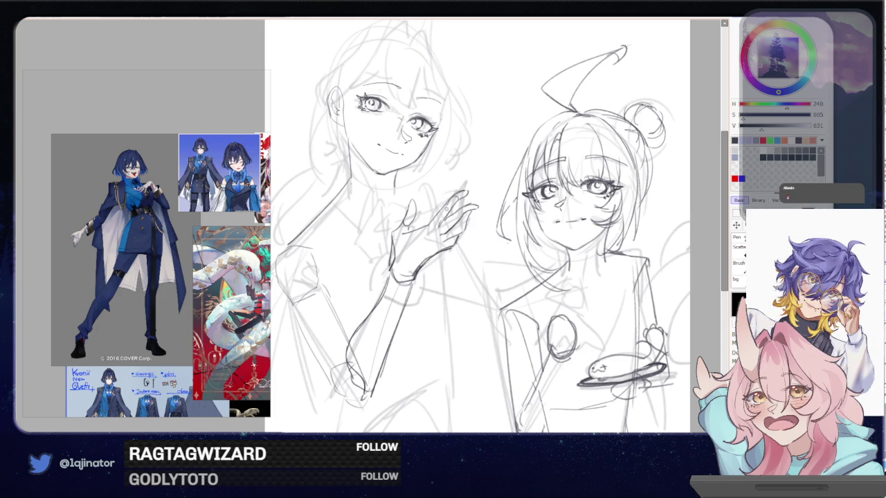
pyautogui.press('e')
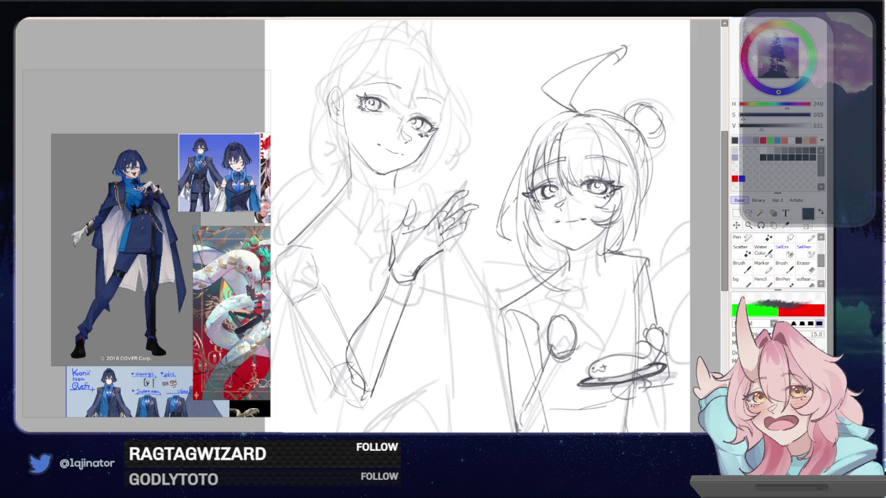
# Erase stray wrist lines with a size-28 eraser and draw a dark wrist line
pyautogui.press('e')
pyautogui.click(436, 255)
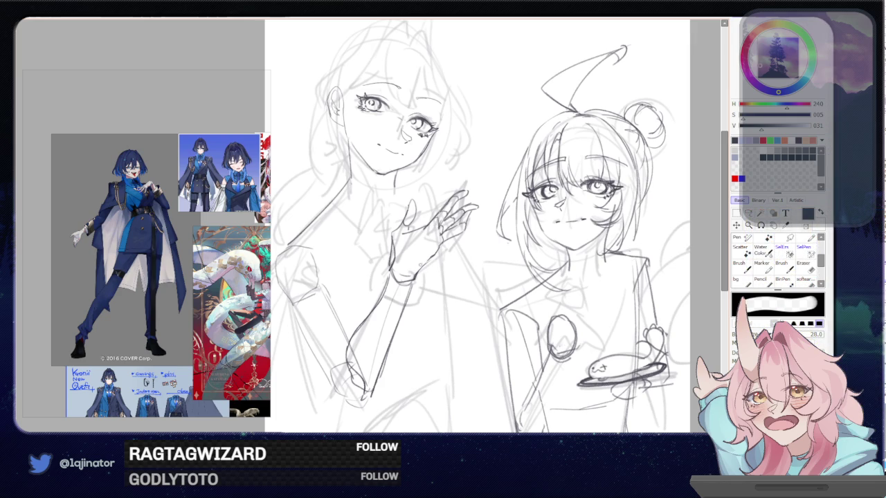
pyautogui.press('n')
pyautogui.moveTo(429, 260); pyautogui.dragTo(451, 247)
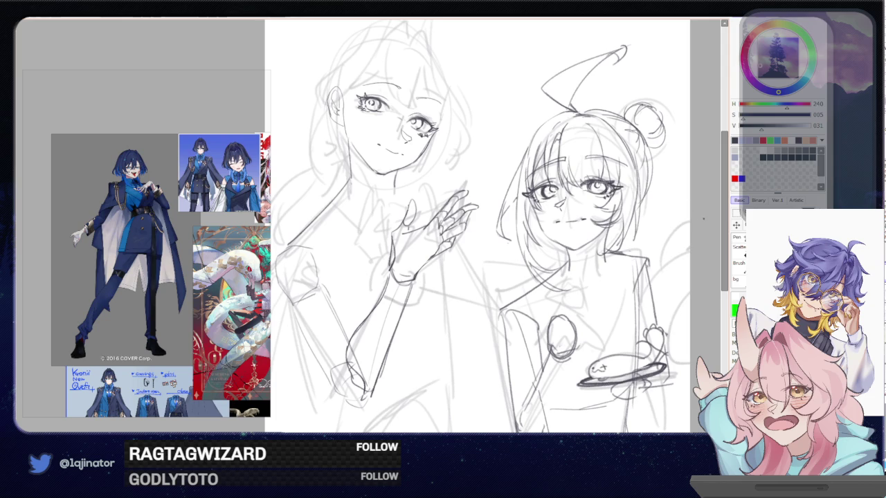
# Refine the raised hand's thumb and outline, undoing the last stroke near it
pyautogui.scroll(2, 477, 226)
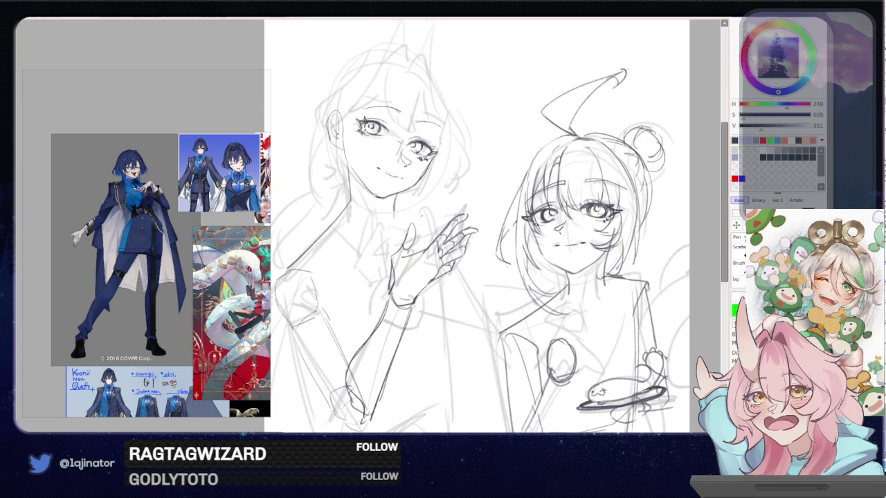
pyautogui.moveTo(411, 226); pyautogui.dragTo(408, 237)
pyautogui.moveTo(406, 241); pyautogui.dragTo(395, 271)
pyautogui.moveTo(602, 243)
pyautogui.mouseDown()
pyautogui.moveTo(555, 250)
pyautogui.moveTo(545, 270)
pyautogui.moveTo(516, 280)
pyautogui.mouseUp()
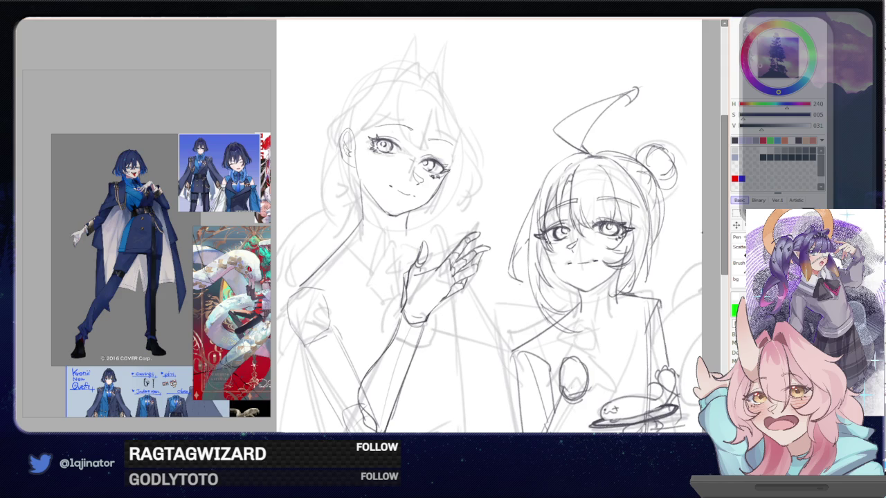
pyautogui.moveTo(456, 268); pyautogui.dragTo(484, 245)
pyautogui.moveTo(446, 276); pyautogui.dragTo(460, 255)
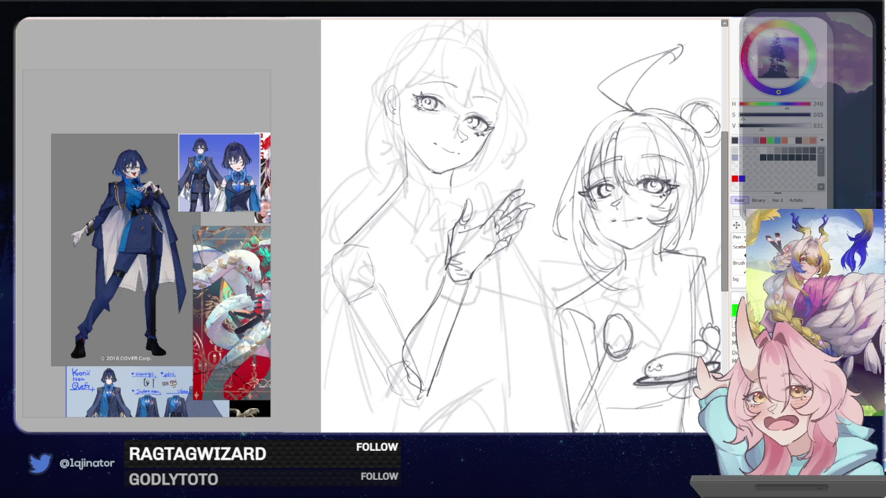
pyautogui.moveTo(501, 268); pyautogui.dragTo(495, 241)
pyautogui.scroll(-1, 506, 235)
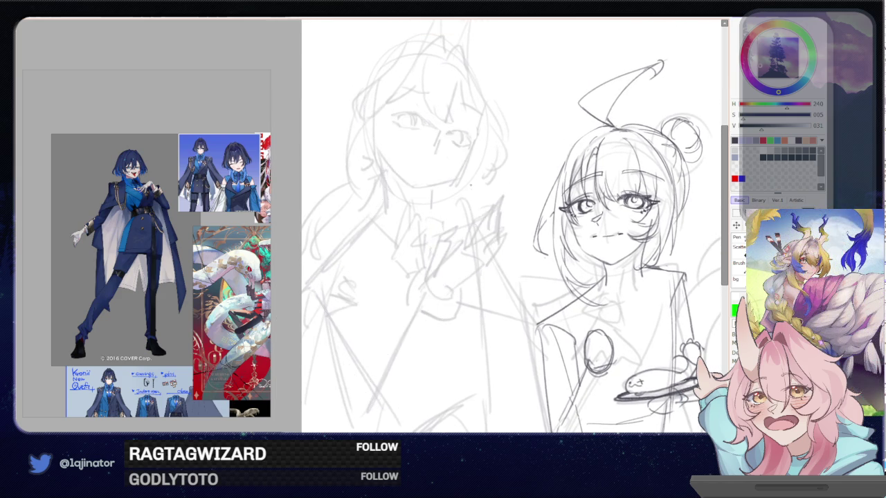
pyautogui.scroll(-1, 506, 234)
pyautogui.hotkey('ctrl', 'z')
pyautogui.scroll(1, 561, 325)
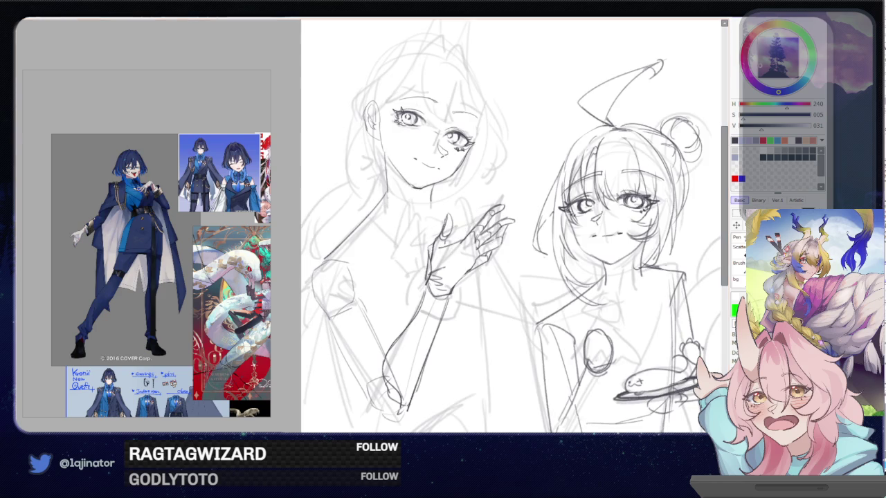
pyautogui.scroll(-1, 562, 325)
pyautogui.moveTo(561, 325); pyautogui.dragTo(559, 282)
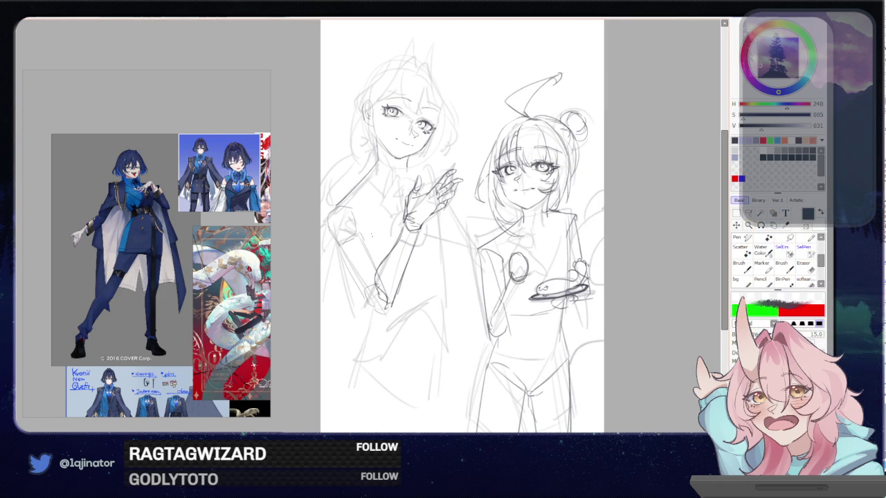
# Rework the left figure's arm and lower-body lines, redrawing the arm stroke
pyautogui.moveTo(380, 229); pyautogui.dragTo(350, 298)
pyautogui.moveTo(464, 291); pyautogui.dragTo(468, 242)
pyautogui.moveTo(378, 261); pyautogui.dragTo(344, 353)
pyautogui.hotkey('ctrl', 'z')
pyautogui.hotkey('ctrl', 'z')
pyautogui.moveTo(366, 275); pyautogui.dragTo(330, 349)
pyautogui.hotkey('ctrl', 'z')
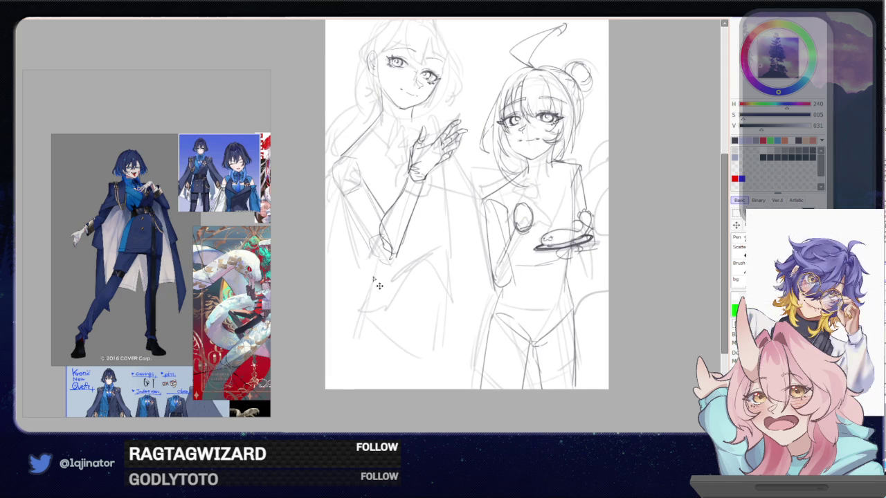
pyautogui.moveTo(373, 295); pyautogui.dragTo(342, 336)
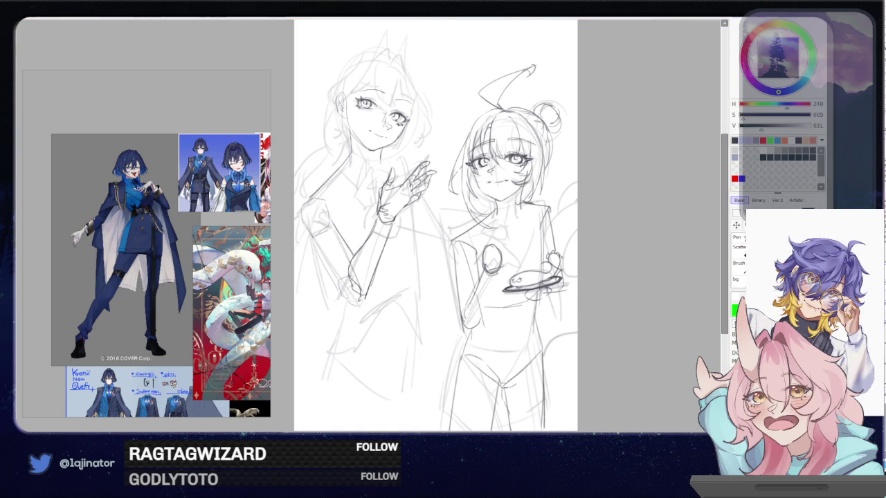
pyautogui.hotkey('ctrl', 'z')
pyautogui.moveTo(361, 238); pyautogui.dragTo(347, 294)
pyautogui.scroll(2, 370, 228)
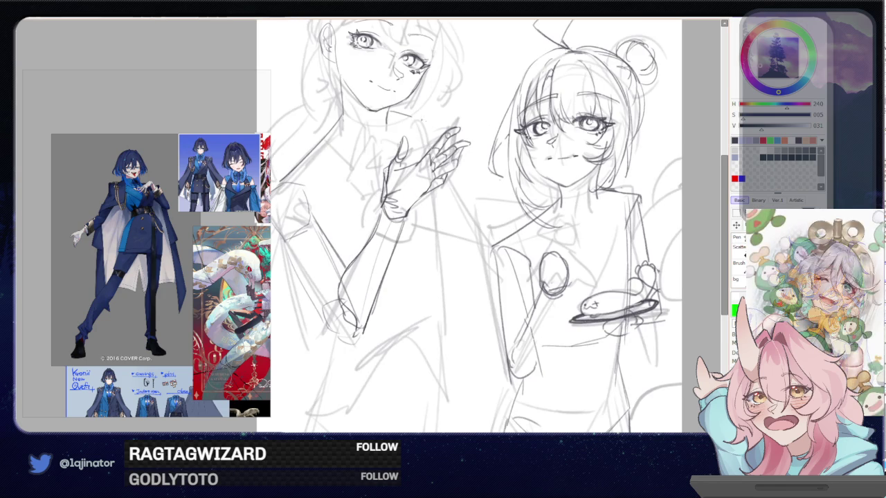
# Draw the left figure's neckline and a line from the hand to the right figure's shoulder
pyautogui.moveTo(388, 117); pyautogui.dragTo(439, 134)
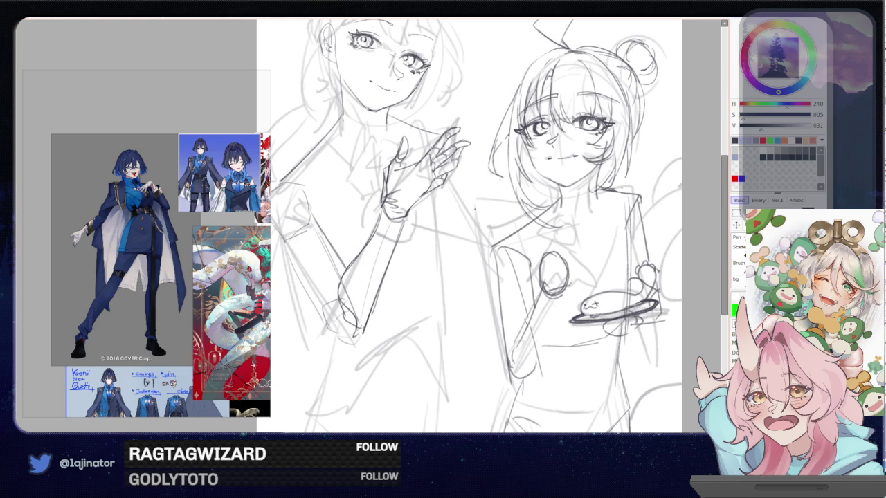
pyautogui.moveTo(462, 167); pyautogui.dragTo(510, 234)
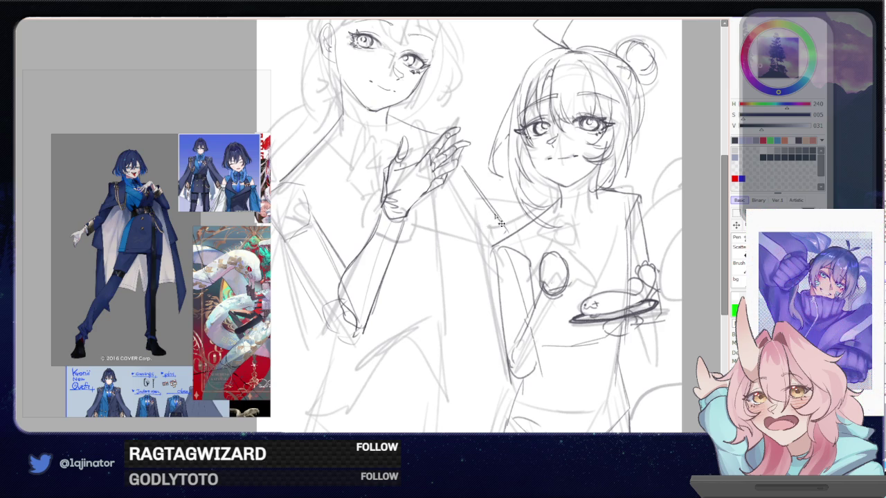
pyautogui.moveTo(472, 208); pyautogui.dragTo(486, 246)
pyautogui.moveTo(425, 209); pyautogui.dragTo(478, 207)
pyautogui.hotkey('ctrl', 'z')
pyautogui.moveTo(462, 167); pyautogui.dragTo(502, 220)
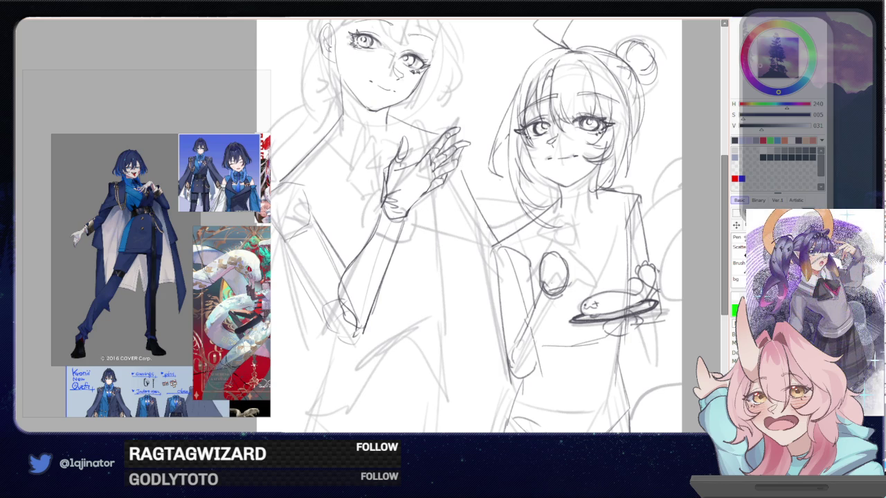
pyautogui.hotkey('ctrl', 'z')
pyautogui.moveTo(460, 176); pyautogui.dragTo(511, 260)
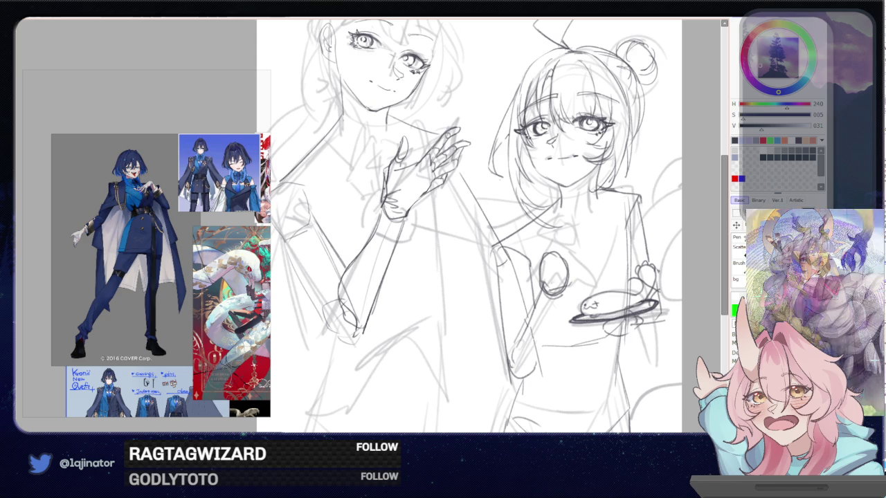
# Add wrist strokes and sketch the cuff below the raised hand
pyautogui.moveTo(385, 187); pyautogui.dragTo(371, 203)
pyautogui.moveTo(377, 201); pyautogui.dragTo(368, 210)
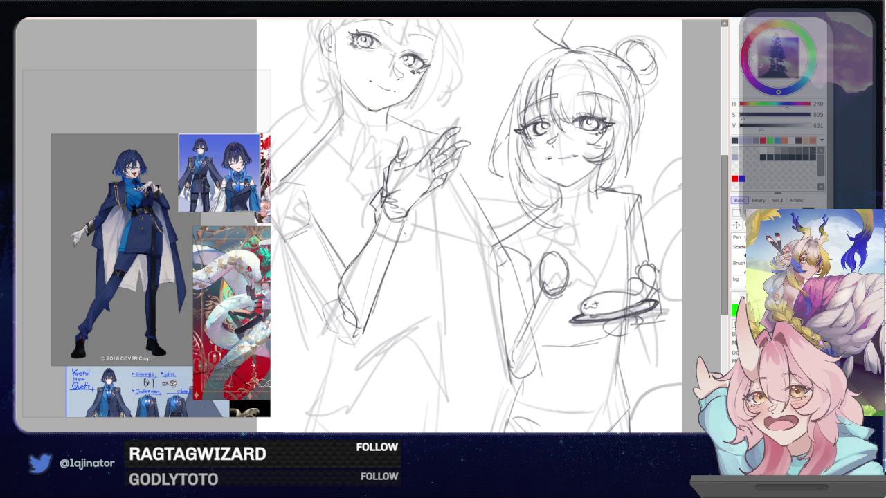
pyautogui.moveTo(433, 228); pyautogui.dragTo(407, 252)
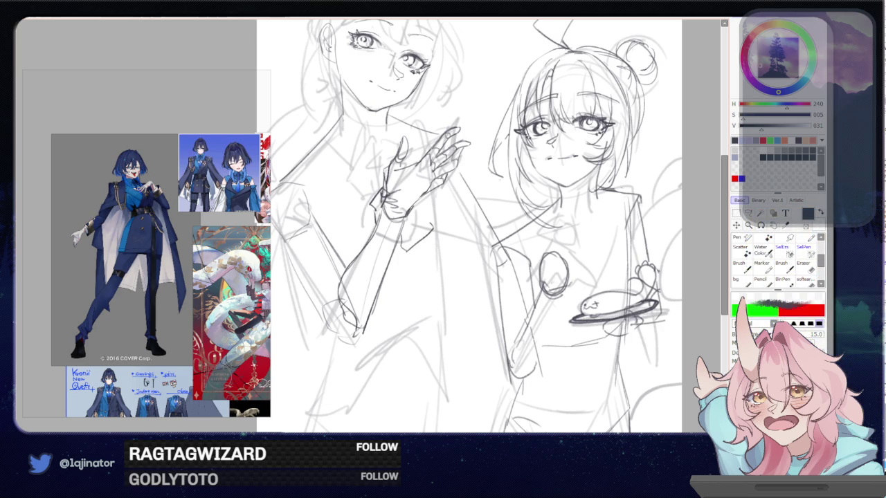
pyautogui.moveTo(418, 207)
pyautogui.mouseDown()
pyautogui.moveTo(407, 228)
pyautogui.moveTo(416, 233)
pyautogui.moveTo(405, 233)
pyautogui.mouseUp()
pyautogui.moveTo(426, 222)
pyautogui.mouseDown()
pyautogui.moveTo(399, 260)
pyautogui.moveTo(424, 258)
pyautogui.mouseUp()
pyautogui.moveTo(437, 236)
pyautogui.mouseDown()
pyautogui.moveTo(424, 257)
pyautogui.moveTo(408, 258)
pyautogui.moveTo(430, 241)
pyautogui.mouseUp()
pyautogui.hotkey('ctrl', 'z')
pyautogui.hotkey('ctrl', 'z')
pyautogui.hotkey('ctrl', 'z')
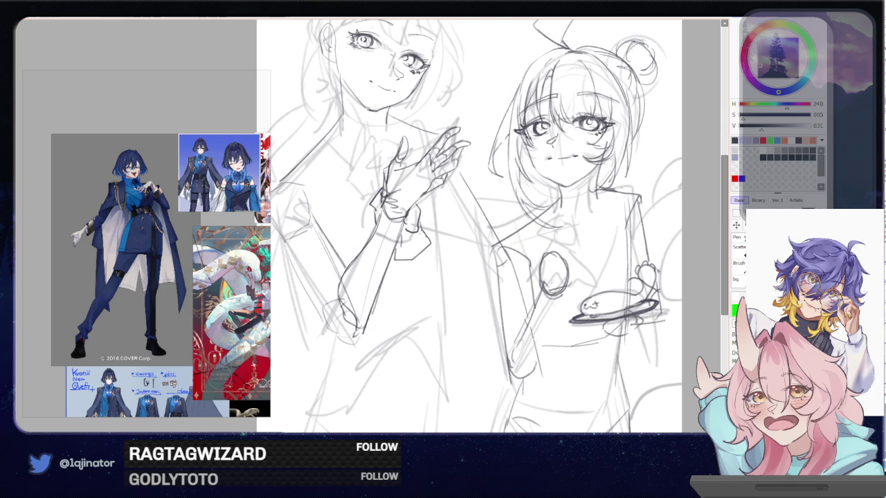
# Draw the sleeve from the cuff to the right figure's shoulder, then zoom out
pyautogui.moveTo(432, 245); pyautogui.dragTo(489, 267)
pyautogui.moveTo(418, 262); pyautogui.dragTo(490, 286)
pyautogui.moveTo(429, 251); pyautogui.dragTo(491, 241)
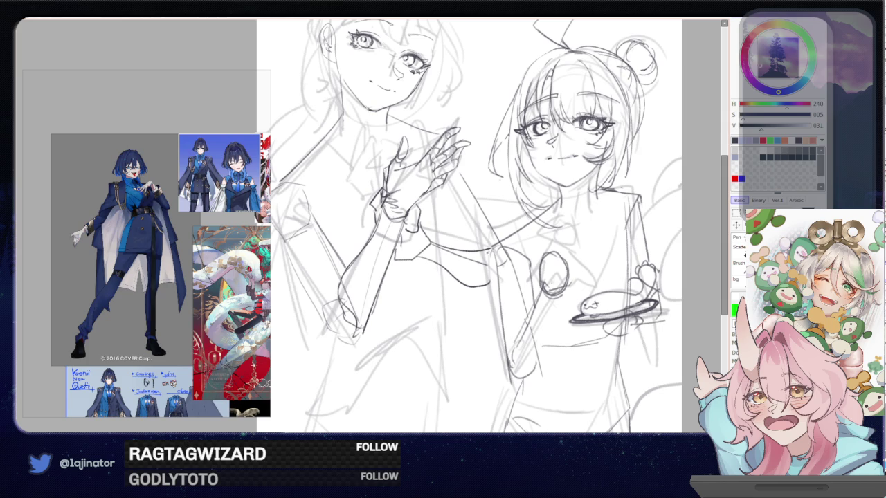
pyautogui.moveTo(499, 246); pyautogui.dragTo(491, 282)
pyautogui.moveTo(475, 226)
pyautogui.mouseDown()
pyautogui.moveTo(488, 200)
pyautogui.moveTo(492, 277)
pyautogui.moveTo(493, 197)
pyautogui.mouseUp()
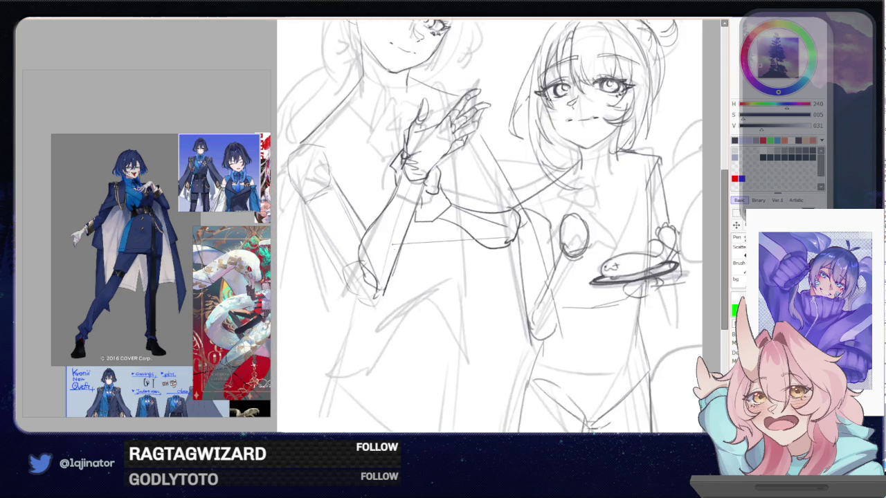
pyautogui.hotkey('ctrl', '-')
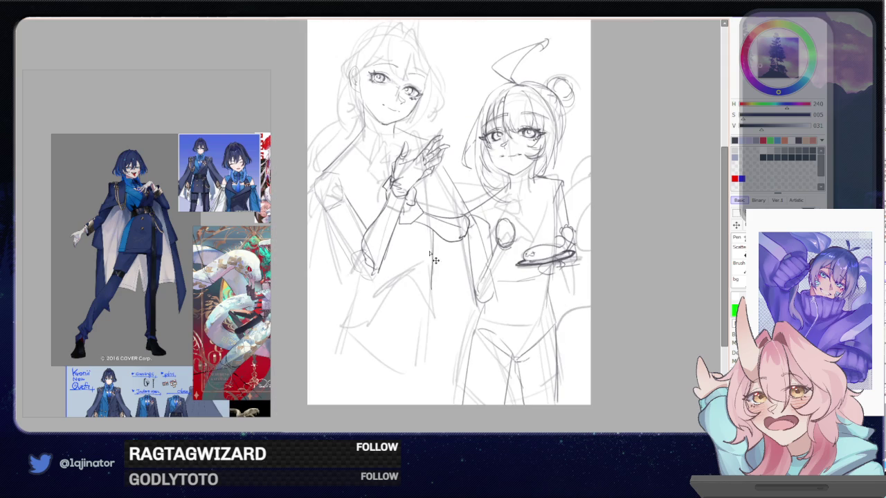
# Enlarge the brush to 31.0 and draw vertical strokes below the raised hand
pyautogui.rightClick(474, 229)
pyautogui.moveTo(435, 212); pyautogui.dragTo(432, 195)
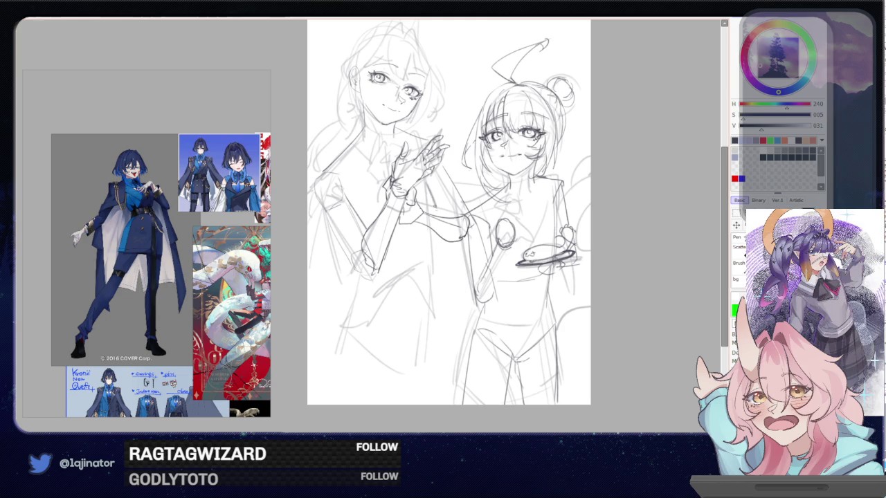
pyautogui.moveTo(430, 194); pyautogui.dragTo(434, 293)
pyautogui.hotkey('ctrl', 'z')
pyautogui.moveTo(434, 232)
pyautogui.mouseDown()
pyautogui.moveTo(428, 279)
pyautogui.moveTo(437, 311)
pyautogui.moveTo(419, 316)
pyautogui.mouseUp()
pyautogui.moveTo(450, 207); pyautogui.dragTo(464, 191)
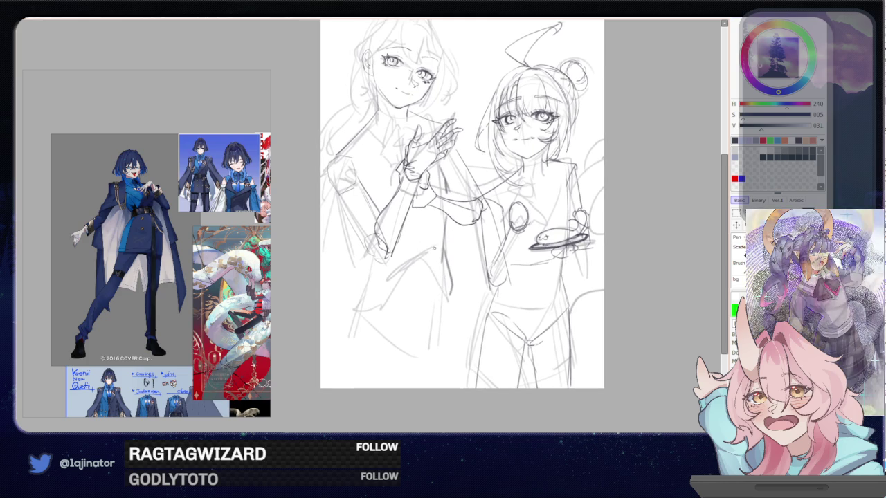
# Draw the left figure's leg lines, redoing misplaced ones, plus a hip curve
pyautogui.moveTo(386, 269); pyautogui.dragTo(349, 331)
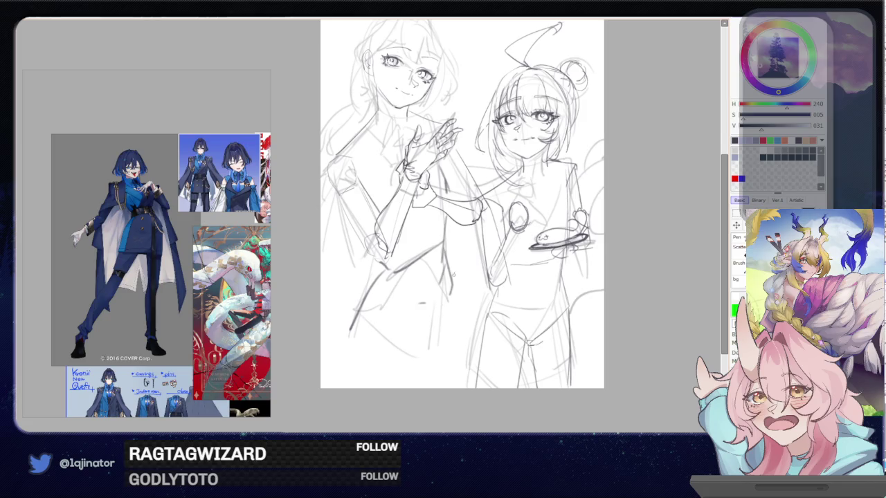
pyautogui.scroll(-1, 446, 309)
pyautogui.moveTo(449, 242); pyautogui.dragTo(448, 345)
pyautogui.hotkey('ctrl', 'z')
pyautogui.moveTo(445, 254); pyautogui.dragTo(449, 361)
pyautogui.hotkey('ctrl', 'z')
pyautogui.moveTo(451, 257); pyautogui.dragTo(456, 358)
pyautogui.moveTo(424, 285)
pyautogui.mouseDown()
pyautogui.moveTo(423, 366)
pyautogui.moveTo(436, 368)
pyautogui.mouseUp()
pyautogui.moveTo(455, 299); pyautogui.dragTo(460, 368)
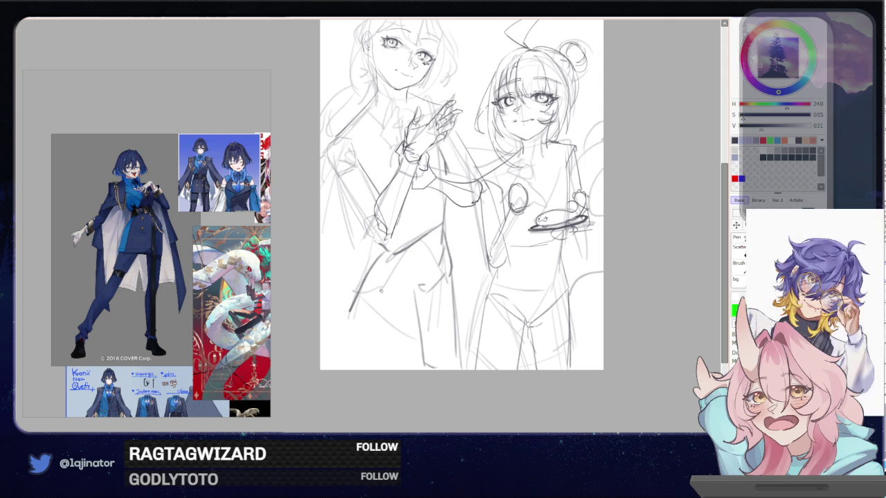
# Add hip and thigh lines, ending with a curved line across the hip
pyautogui.moveTo(385, 291); pyautogui.dragTo(401, 293)
pyautogui.moveTo(385, 252); pyautogui.dragTo(371, 292)
pyautogui.hotkey('ctrl', 'z')
pyautogui.moveTo(387, 253)
pyautogui.mouseDown()
pyautogui.moveTo(362, 305)
pyautogui.moveTo(413, 302)
pyautogui.moveTo(345, 364)
pyautogui.mouseUp()
pyautogui.hotkey('ctrl', 'z')
pyautogui.moveTo(365, 290); pyautogui.dragTo(407, 303)
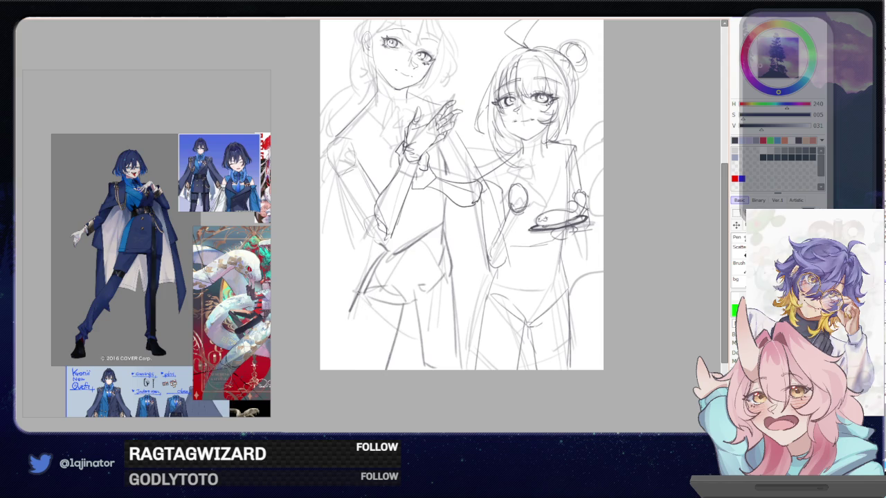
# Add leg and arm strokes and redraw the left figure's waistline
pyautogui.moveTo(567, 230); pyautogui.dragTo(546, 268)
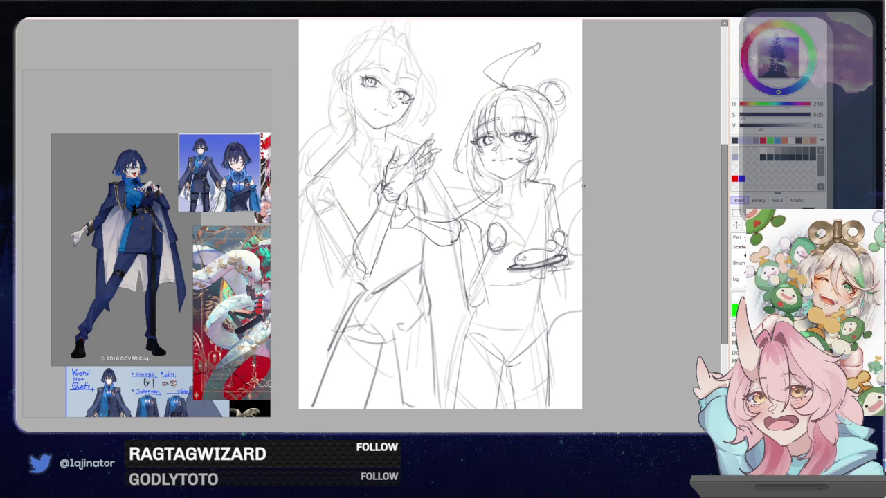
pyautogui.scroll(-1, 458, 285)
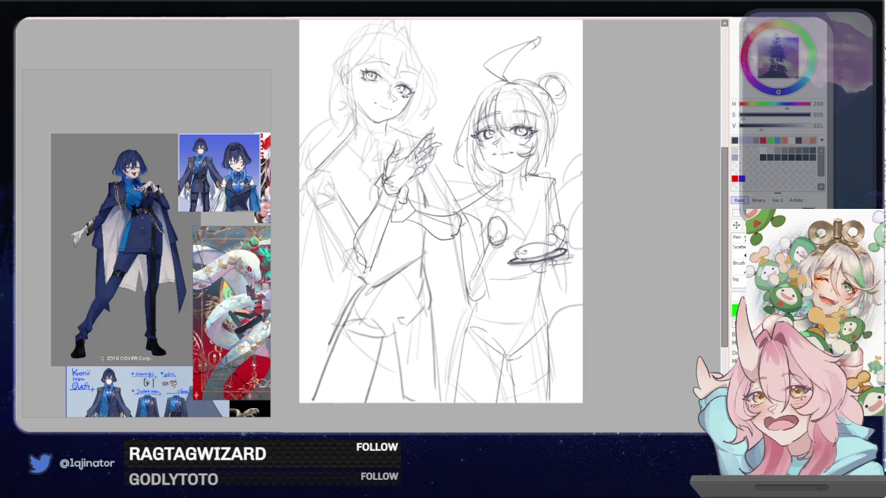
pyautogui.moveTo(390, 309)
pyautogui.mouseDown()
pyautogui.moveTo(408, 277)
pyautogui.moveTo(422, 282)
pyautogui.moveTo(388, 369)
pyautogui.mouseUp()
pyautogui.moveTo(365, 285); pyautogui.dragTo(345, 369)
pyautogui.hotkey('ctrl', 'z')
pyautogui.hotkey('ctrl', 'z')
pyautogui.moveTo(379, 254)
pyautogui.mouseDown()
pyautogui.moveTo(361, 304)
pyautogui.moveTo(364, 294)
pyautogui.moveTo(415, 298)
pyautogui.mouseUp()
pyautogui.moveTo(436, 204)
pyautogui.mouseDown()
pyautogui.moveTo(390, 227)
pyautogui.moveTo(434, 218)
pyautogui.mouseUp()
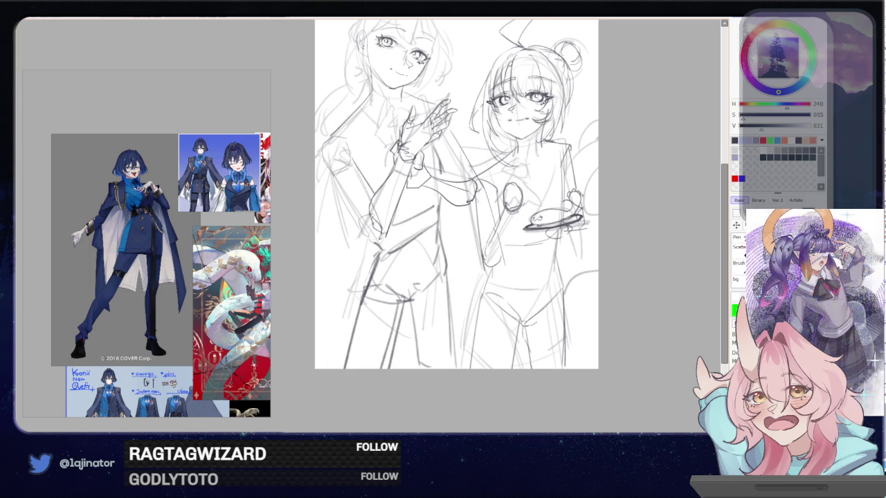
pyautogui.moveTo(375, 271); pyautogui.dragTo(430, 254)
pyautogui.hotkey('ctrl', 'z')
pyautogui.moveTo(376, 266); pyautogui.dragTo(438, 239)
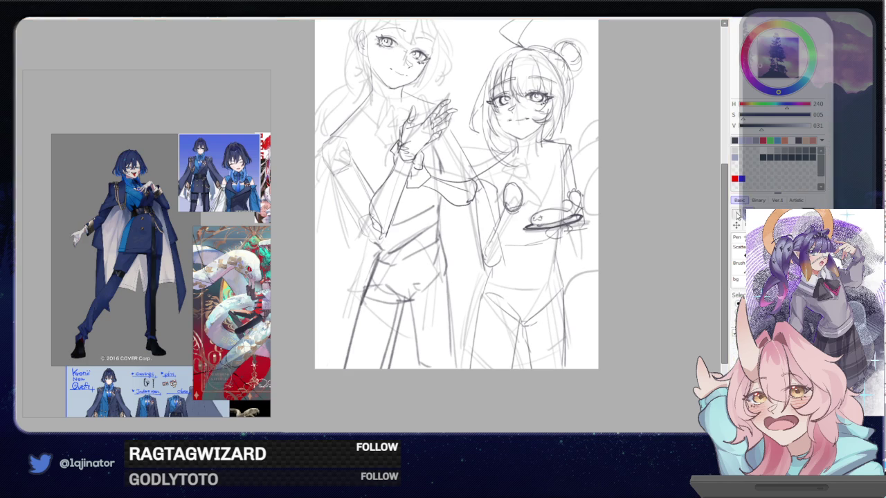
pyautogui.moveTo(443, 230)
pyautogui.mouseDown()
pyautogui.moveTo(352, 272)
pyautogui.moveTo(426, 404)
pyautogui.moveTo(467, 356)
pyautogui.moveTo(327, 304)
pyautogui.mouseUp()
# Shift the lassoed lower body slightly left and down with Ctrl+T
pyautogui.hotkey('ctrl', 't')
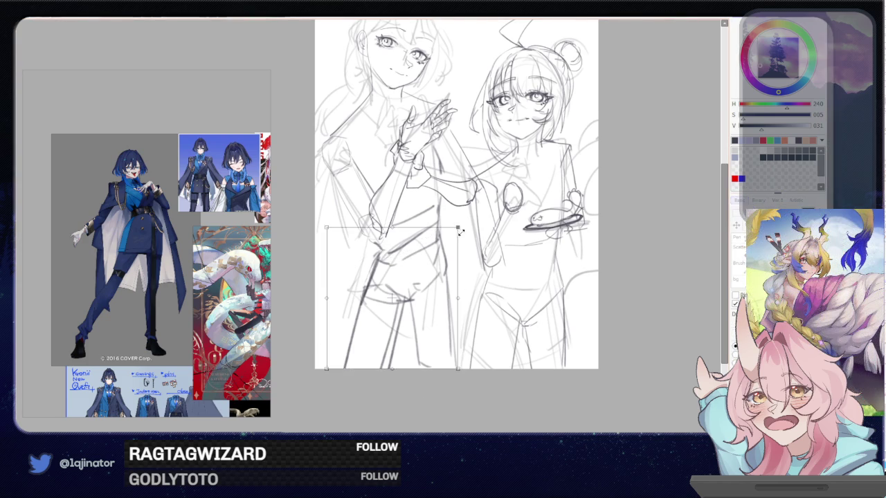
pyautogui.moveTo(430, 268); pyautogui.dragTo(426, 273)
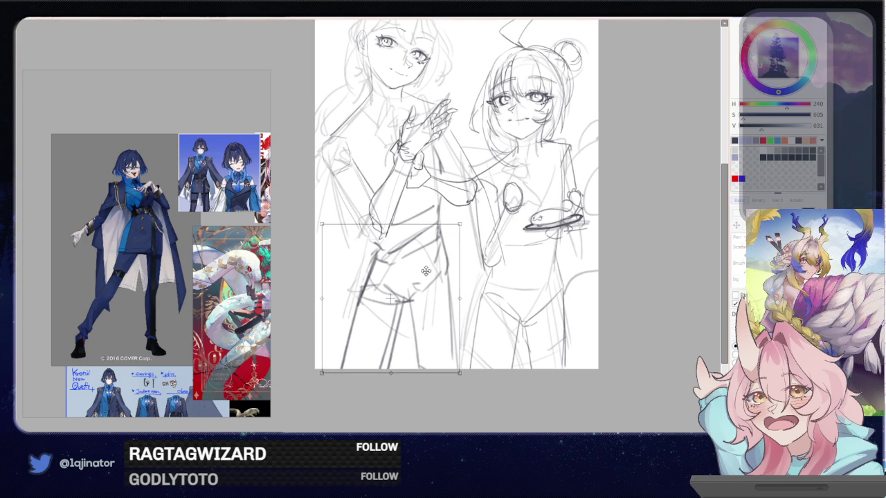
pyautogui.press('Return')
# Reduce the pencil size to 31
pyautogui.moveTo(559, 301); pyautogui.dragTo(547, 319)
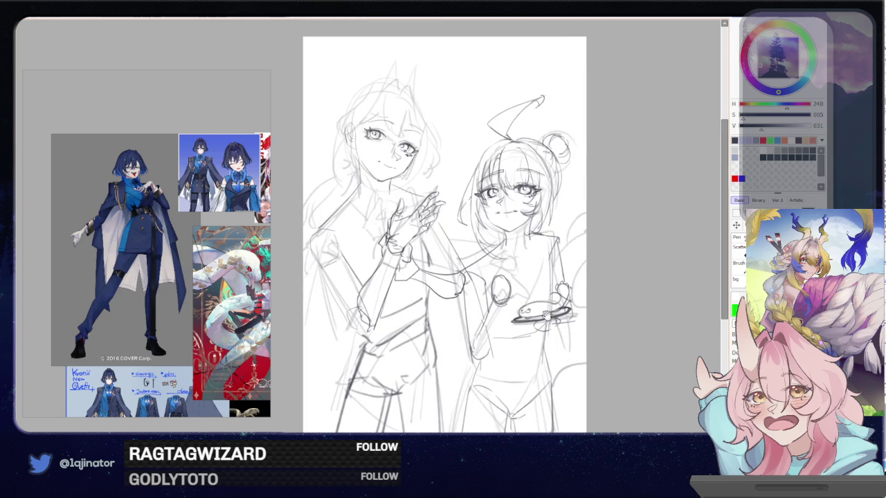
pyautogui.moveTo(526, 272); pyautogui.dragTo(527, 295)
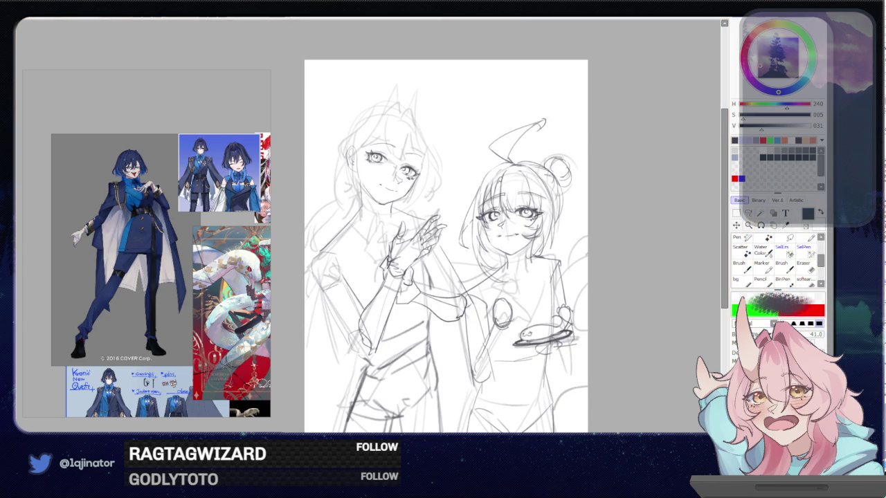
pyautogui.moveTo(436, 276); pyautogui.dragTo(373, 277)
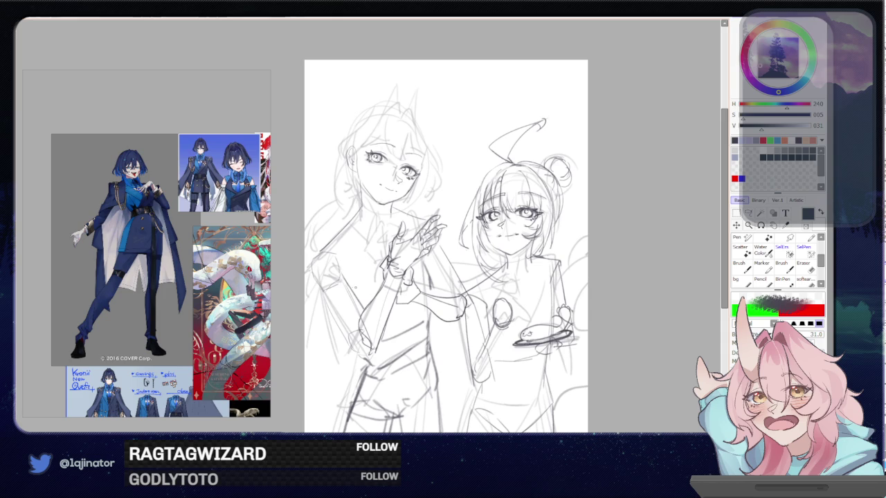
pyautogui.scroll(2, 173, 232)
# Zoom in on the left girl and try a hair strand, then undo it
pyautogui.scroll(1, 173, 230)
pyautogui.scroll(1, 161, 218)
pyautogui.scroll(1, 140, 324)
pyautogui.scroll(1, 135, 307)
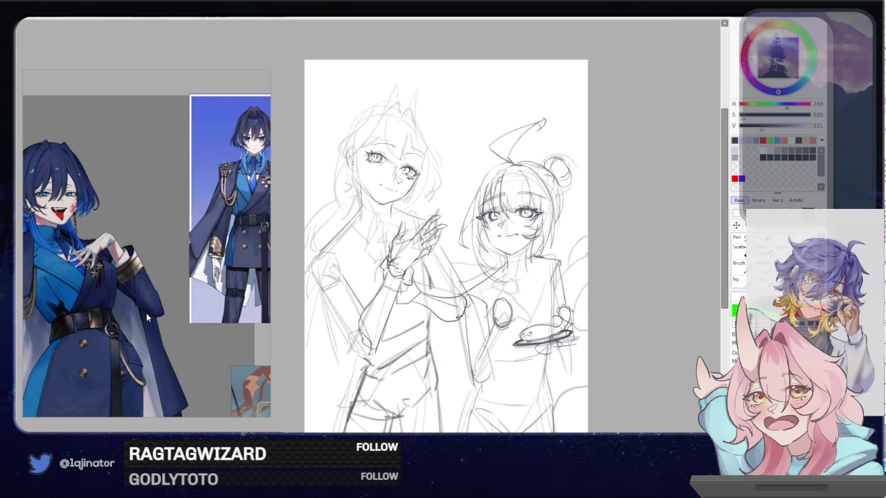
pyautogui.scroll(2, 613, 208)
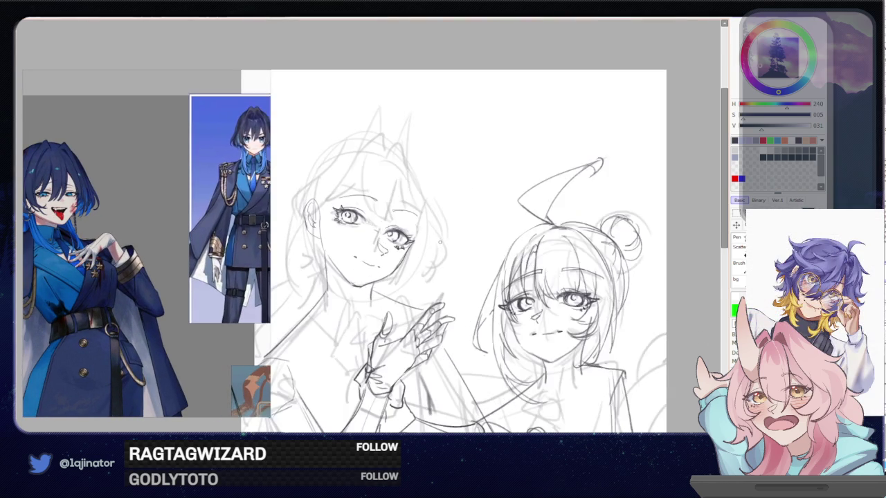
pyautogui.scroll(3, 447, 245)
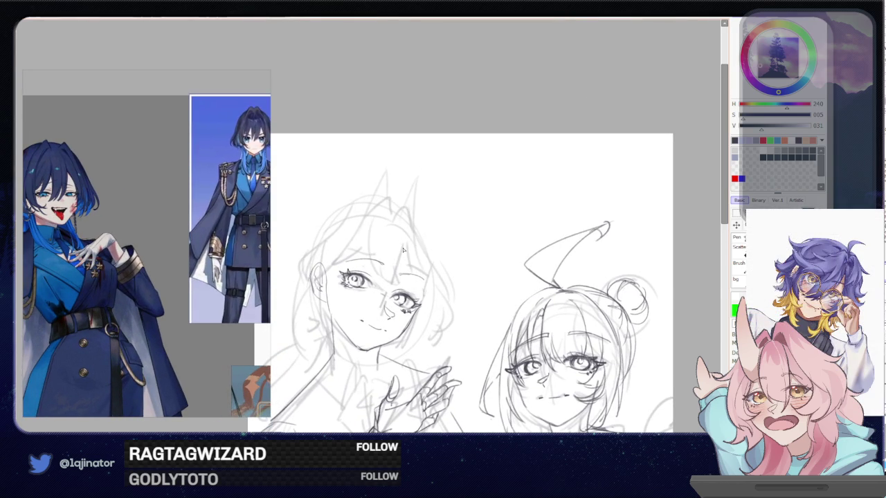
pyautogui.moveTo(407, 227); pyautogui.dragTo(391, 283)
pyautogui.hotkey('ctrl', 'z')
# Sketch strands and bangs over the left girl's eye, undoing the attempts that don't fit
pyautogui.moveTo(408, 236)
pyautogui.mouseDown()
pyautogui.moveTo(397, 277)
pyautogui.moveTo(382, 291)
pyautogui.moveTo(371, 283)
pyautogui.mouseUp()
pyautogui.moveTo(380, 235); pyautogui.dragTo(363, 285)
pyautogui.moveTo(379, 239)
pyautogui.mouseDown()
pyautogui.moveTo(350, 274)
pyautogui.moveTo(359, 274)
pyautogui.moveTo(334, 281)
pyautogui.moveTo(371, 231)
pyautogui.moveTo(397, 252)
pyautogui.moveTo(404, 290)
pyautogui.moveTo(374, 287)
pyautogui.mouseUp()
pyautogui.hotkey('ctrl', 'z')
pyautogui.hotkey('ctrl', 'z')
pyautogui.hotkey('ctrl', 'z')
pyautogui.hotkey('ctrl', 'z')
pyautogui.moveTo(379, 245)
pyautogui.mouseDown()
pyautogui.moveTo(346, 274)
pyautogui.moveTo(381, 253)
pyautogui.moveTo(339, 276)
pyautogui.mouseUp()
pyautogui.hotkey('ctrl', 'z')
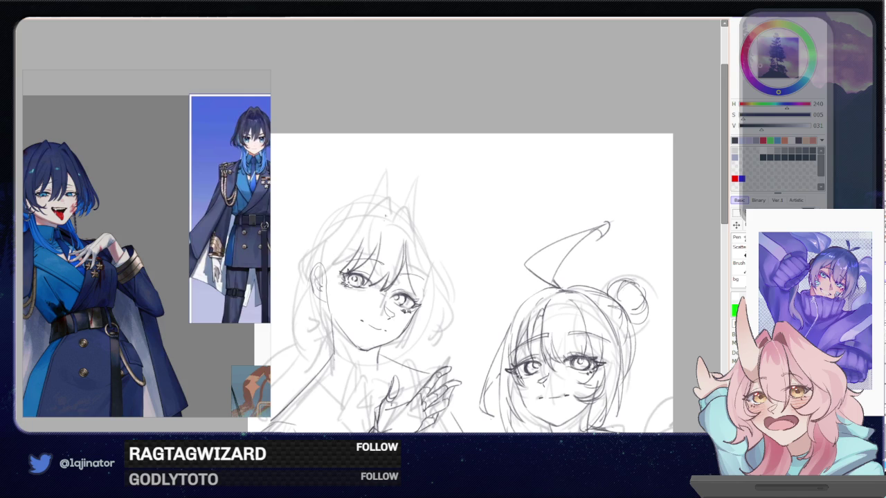
# Add mole dots beside her eye and darken the under-eye line and side of her face
pyautogui.moveTo(322, 280); pyautogui.dragTo(324, 286)
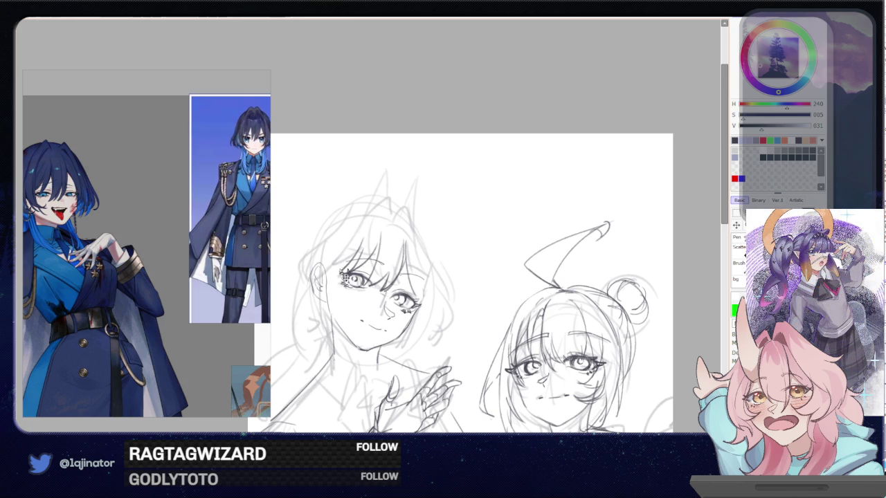
pyautogui.moveTo(337, 283); pyautogui.dragTo(350, 308)
pyautogui.moveTo(422, 283); pyautogui.dragTo(414, 329)
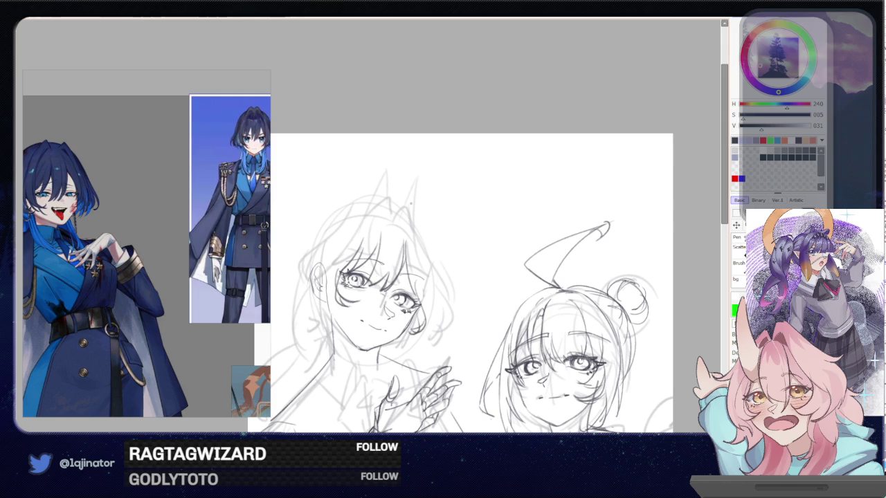
# Draw darker curved strands along the upper and lower right side of her hair
pyautogui.moveTo(390, 226)
pyautogui.mouseDown()
pyautogui.moveTo(411, 184)
pyautogui.moveTo(413, 276)
pyautogui.mouseUp()
pyautogui.hotkey('ctrl', 'z')
pyautogui.moveTo(412, 212); pyautogui.dragTo(450, 319)
pyautogui.moveTo(416, 278); pyautogui.dragTo(465, 309)
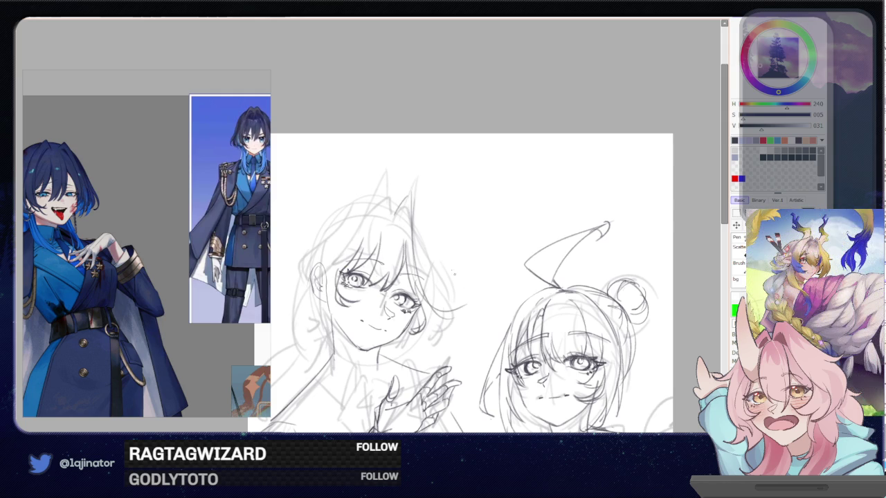
pyautogui.moveTo(428, 220); pyautogui.dragTo(448, 293)
pyautogui.hotkey('ctrl', 'z')
pyautogui.moveTo(424, 188); pyautogui.dragTo(469, 323)
pyautogui.moveTo(459, 277); pyautogui.dragTo(435, 347)
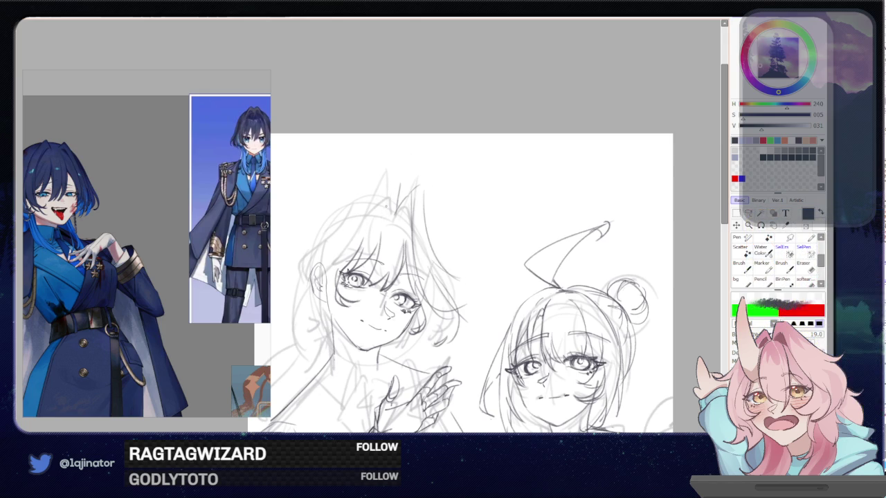
# Sketch the curving fringe, short strands near the hair top and the hair outline, undoing the last strokes
pyautogui.moveTo(383, 210)
pyautogui.mouseDown()
pyautogui.moveTo(338, 275)
pyautogui.moveTo(333, 309)
pyautogui.mouseUp()
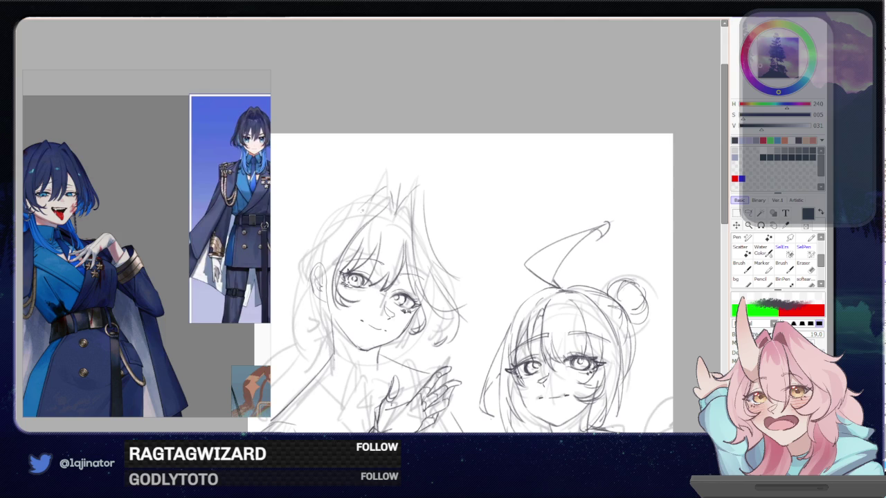
pyautogui.moveTo(389, 185)
pyautogui.mouseDown()
pyautogui.moveTo(394, 207)
pyautogui.moveTo(344, 226)
pyautogui.mouseUp()
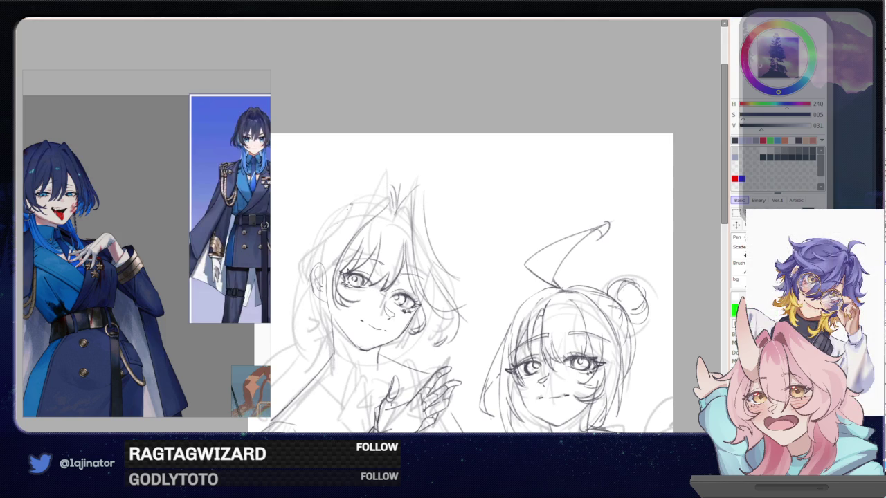
pyautogui.moveTo(397, 212)
pyautogui.mouseDown()
pyautogui.moveTo(369, 224)
pyautogui.moveTo(401, 232)
pyautogui.mouseUp()
pyautogui.moveTo(396, 194); pyautogui.dragTo(381, 210)
pyautogui.moveTo(382, 192)
pyautogui.mouseDown()
pyautogui.moveTo(304, 255)
pyautogui.moveTo(289, 293)
pyautogui.mouseUp()
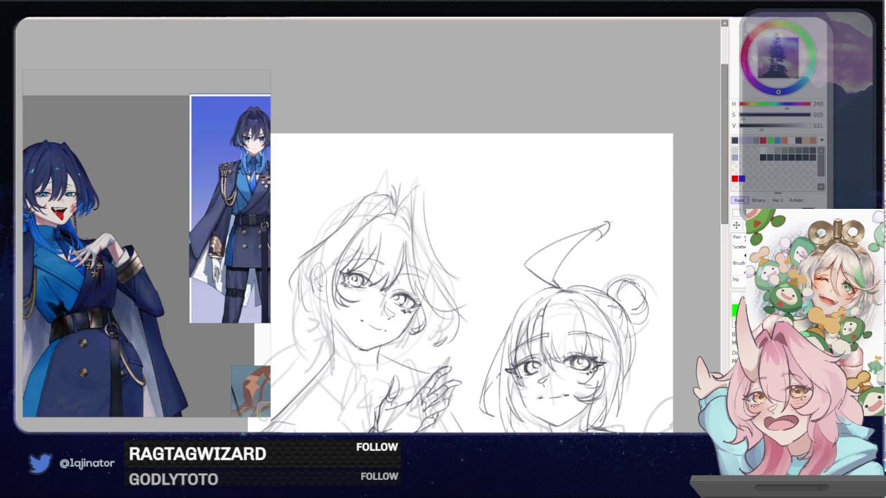
pyautogui.moveTo(325, 299); pyautogui.dragTo(369, 297)
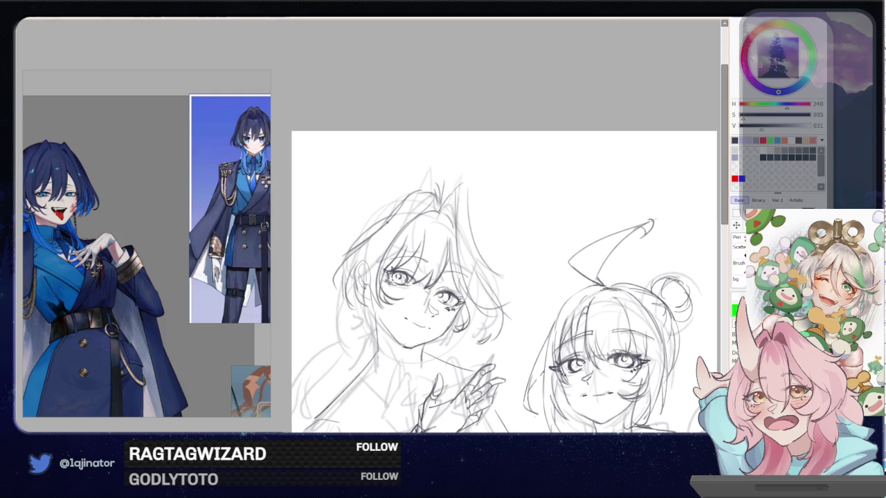
pyautogui.hotkey('ctrl', 'z')
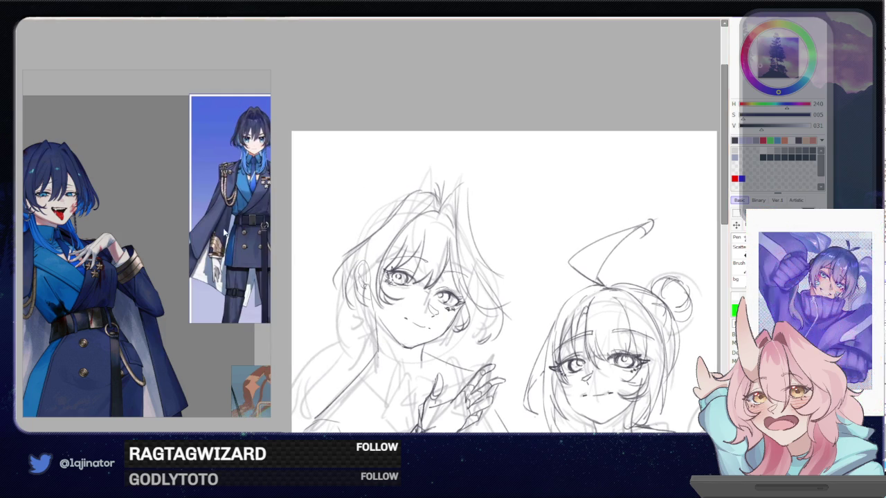
# Redraw a hair strand on the left girl's head
pyautogui.scroll(2, 234, 233)
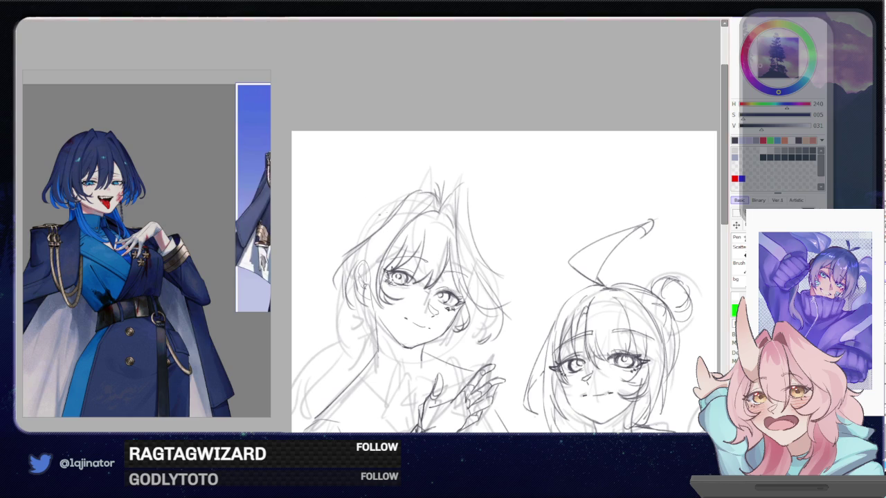
pyautogui.moveTo(364, 239); pyautogui.dragTo(328, 269)
pyautogui.hotkey('ctrl', 'z')
pyautogui.moveTo(387, 216); pyautogui.dragTo(339, 271)
# Add a hair strand and draw a new ear outline, undoing the first jaw strokes
pyautogui.scroll(-1, 505, 277)
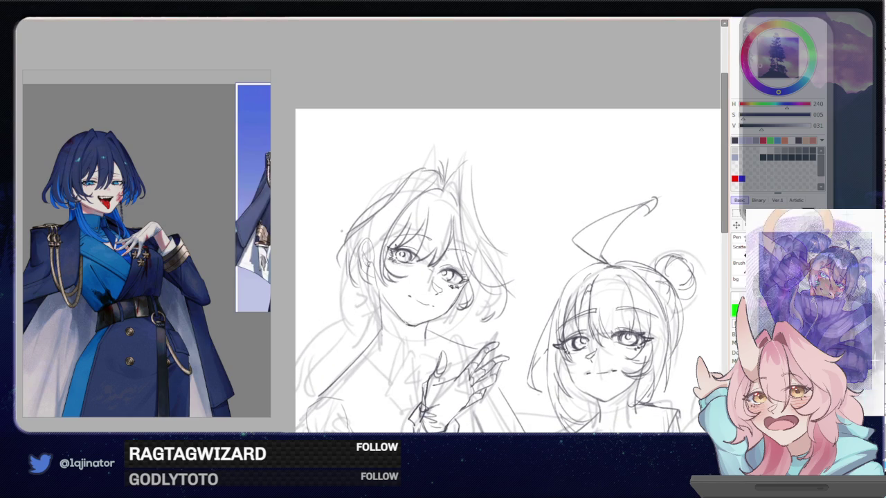
pyautogui.moveTo(375, 211)
pyautogui.mouseDown()
pyautogui.moveTo(328, 268)
pyautogui.moveTo(356, 310)
pyautogui.moveTo(375, 310)
pyautogui.moveTo(369, 324)
pyautogui.mouseUp()
pyautogui.scroll(-2, 505, 276)
pyautogui.moveTo(350, 236)
pyautogui.mouseDown()
pyautogui.moveTo(393, 262)
pyautogui.moveTo(348, 252)
pyautogui.mouseUp()
pyautogui.hotkey('ctrl', 'z')
pyautogui.moveTo(357, 252)
pyautogui.mouseDown()
pyautogui.moveTo(382, 263)
pyautogui.moveTo(363, 287)
pyautogui.mouseUp()
pyautogui.scroll(-2, 519, 242)
# Add strokes around the ear, hair and shoulder, plus a small curl at the hair's edge
pyautogui.moveTo(389, 222); pyautogui.dragTo(359, 268)
pyautogui.moveTo(357, 270); pyautogui.dragTo(332, 284)
pyautogui.moveTo(390, 230)
pyautogui.mouseDown()
pyautogui.moveTo(334, 295)
pyautogui.moveTo(385, 282)
pyautogui.mouseUp()
pyautogui.moveTo(369, 345); pyautogui.dragTo(375, 295)
pyautogui.scroll(-2, 375, 294)
pyautogui.moveTo(415, 151); pyautogui.dragTo(397, 202)
pyautogui.moveTo(367, 283)
pyautogui.mouseDown()
pyautogui.moveTo(344, 337)
pyautogui.moveTo(374, 299)
pyautogui.mouseUp()
pyautogui.moveTo(367, 336); pyautogui.dragTo(388, 365)
pyautogui.moveTo(373, 317); pyautogui.dragTo(376, 329)
pyautogui.moveTo(364, 150)
pyautogui.mouseDown()
pyautogui.moveTo(344, 155)
pyautogui.moveTo(346, 177)
pyautogui.moveTo(367, 173)
pyautogui.moveTo(351, 169)
pyautogui.mouseUp()
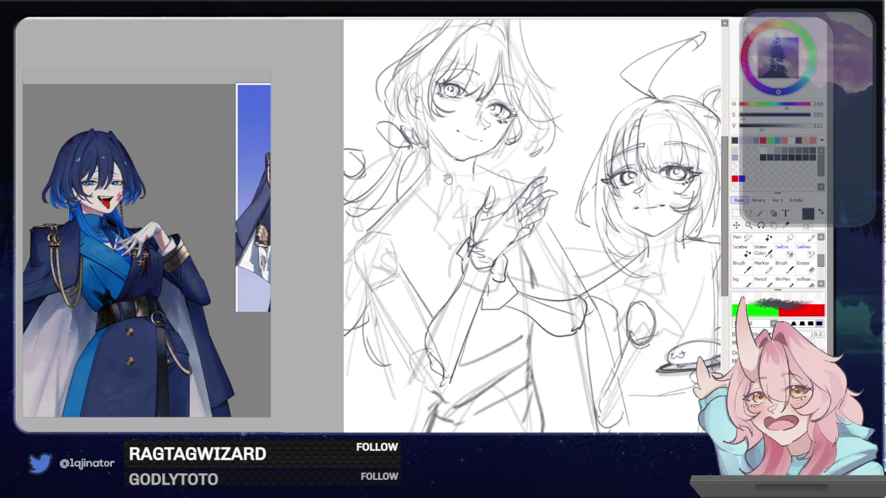
# Add strands at the top and left edge of the left character's hair, shortening one long strand
pyautogui.moveTo(525, 207); pyautogui.dragTo(512, 232)
pyautogui.moveTo(349, 236)
pyautogui.mouseDown()
pyautogui.moveTo(331, 271)
pyautogui.moveTo(332, 326)
pyautogui.moveTo(343, 339)
pyautogui.mouseUp()
pyautogui.moveTo(435, 216)
pyautogui.mouseDown()
pyautogui.moveTo(361, 299)
pyautogui.moveTo(351, 347)
pyautogui.mouseUp()
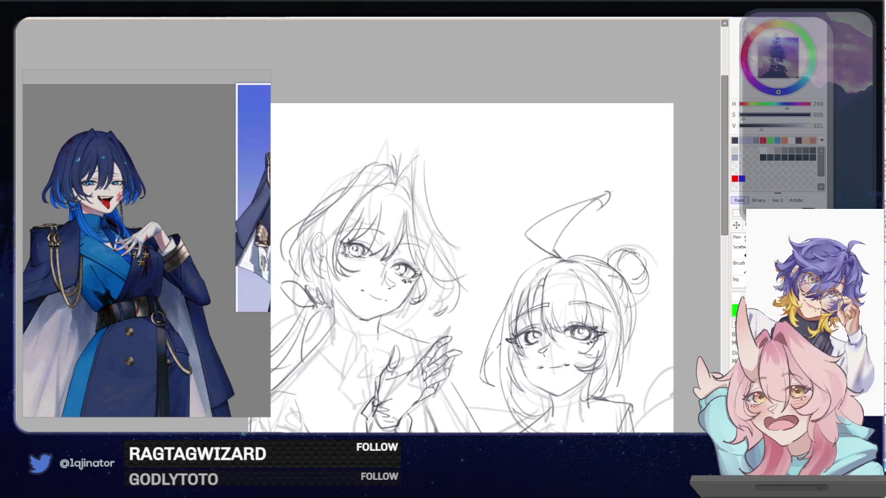
pyautogui.moveTo(373, 170); pyautogui.dragTo(361, 194)
pyautogui.moveTo(390, 169)
pyautogui.mouseDown()
pyautogui.moveTo(387, 185)
pyautogui.moveTo(313, 220)
pyautogui.mouseUp()
pyautogui.hotkey('ctrl', 'z')
pyautogui.moveTo(371, 163); pyautogui.dragTo(302, 229)
pyautogui.hotkey('ctrl', 'z')
pyautogui.moveTo(367, 164); pyautogui.dragTo(325, 210)
pyautogui.moveTo(378, 158)
pyautogui.mouseDown()
pyautogui.moveTo(366, 166)
pyautogui.moveTo(386, 181)
pyautogui.mouseUp()
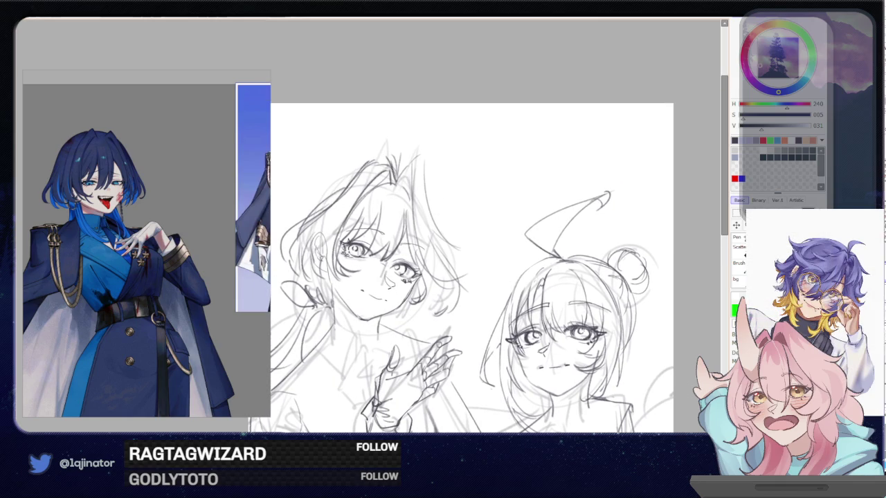
# Add a short stroke to the hair top, then zoom out to frame the whole sketch
pyautogui.scroll(-2, 471, 270)
pyautogui.scroll(2, 471, 270)
pyautogui.moveTo(409, 167); pyautogui.dragTo(401, 175)
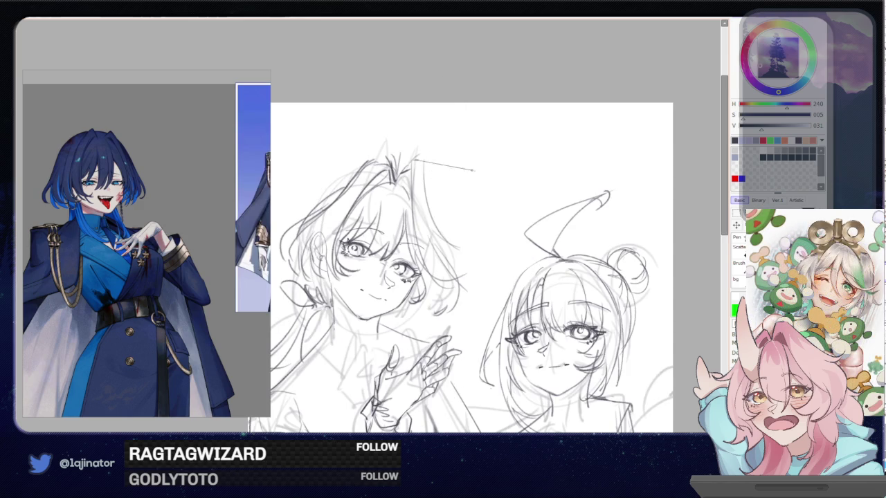
pyautogui.scroll(-2, 613, 168)
pyautogui.moveTo(575, 247)
pyautogui.mouseDown()
pyautogui.moveTo(589, 235)
pyautogui.moveTo(560, 233)
pyautogui.mouseUp()
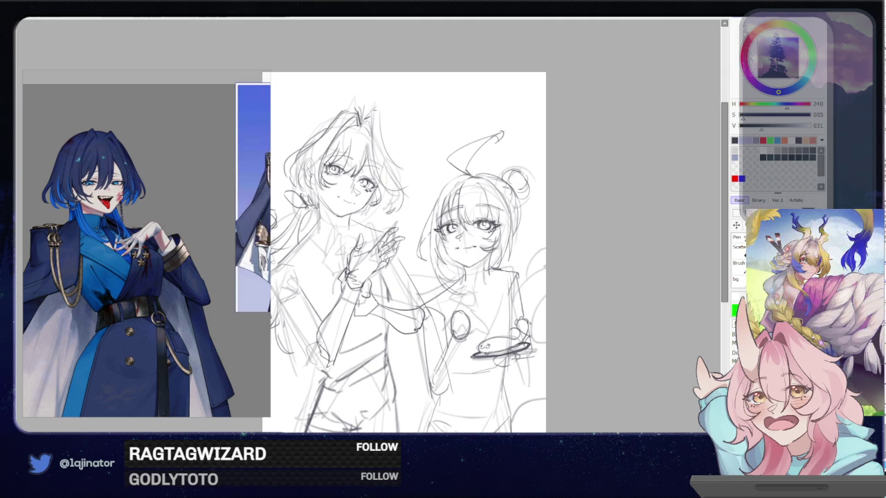
# Zoom in and sketch faint short lines at the top of the hair, toggling the eraser
pyautogui.scroll(3, 372, 185)
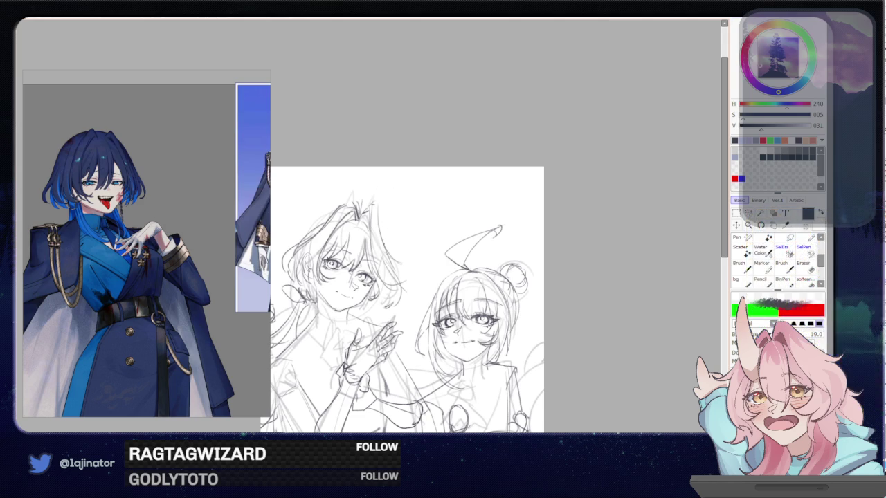
pyautogui.scroll(3, 330, 373)
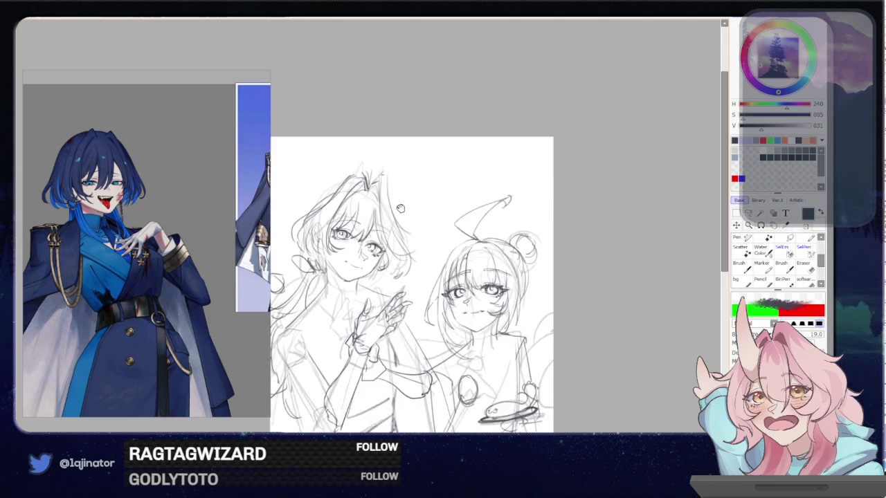
pyautogui.moveTo(383, 134); pyautogui.dragTo(402, 128)
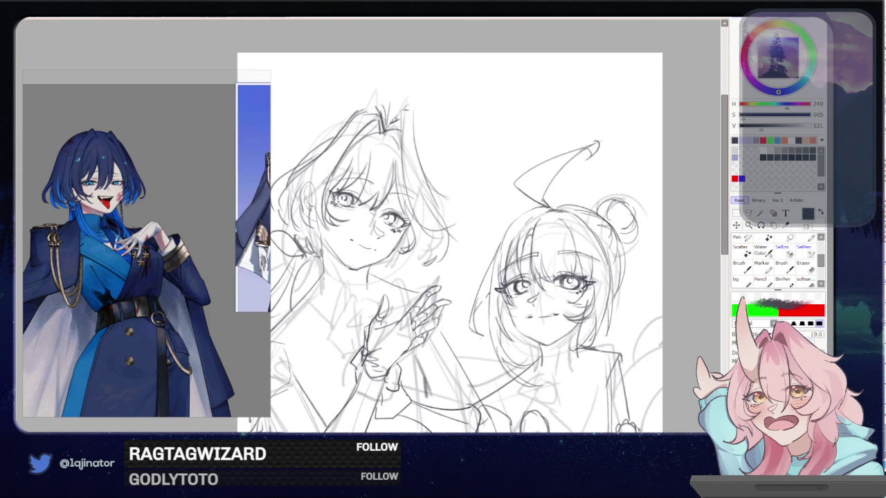
pyautogui.press('e')
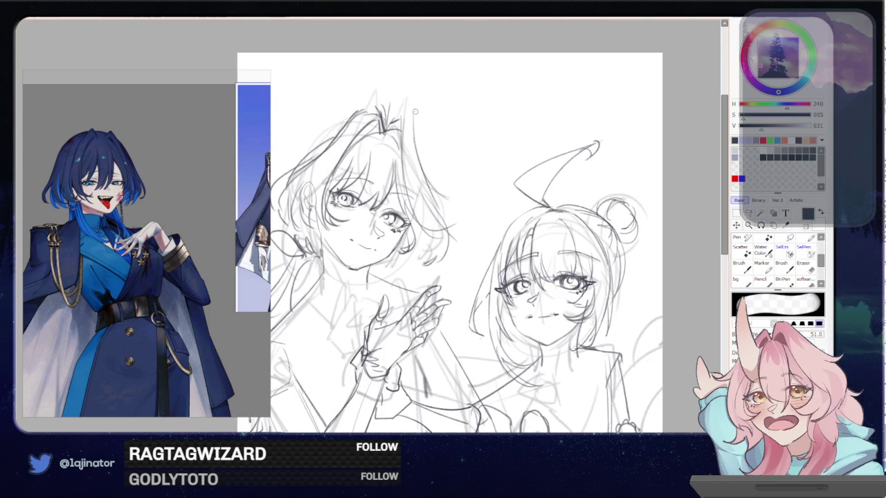
pyautogui.press('n')
pyautogui.moveTo(395, 121); pyautogui.dragTo(413, 116)
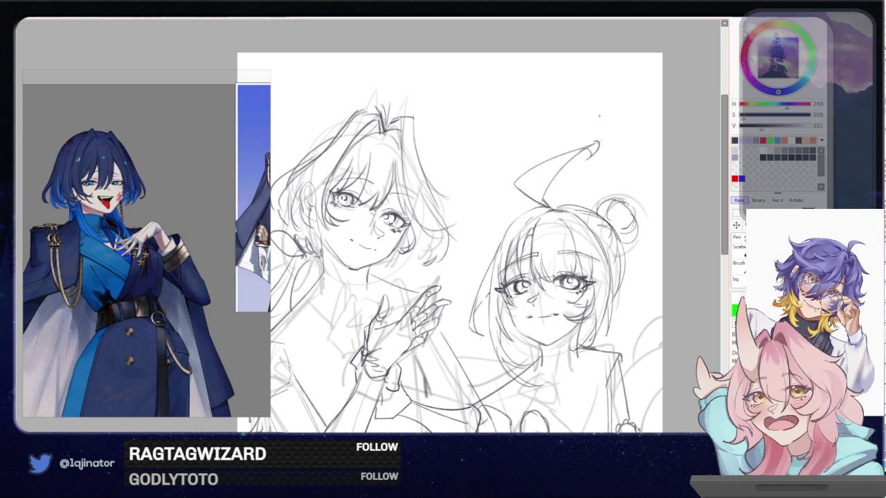
# Swap drawing colours, add another short hair stroke, and pan to show more of the hair
pyautogui.press('e')
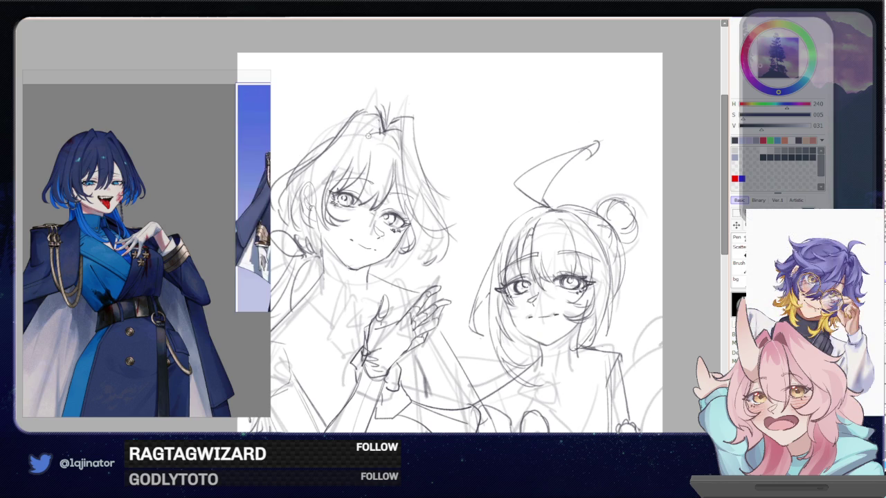
pyautogui.press('e')
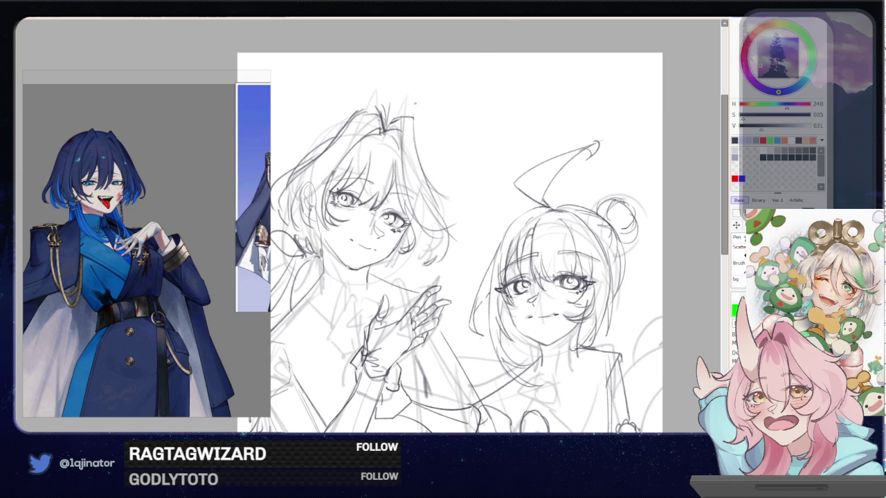
pyautogui.press('n')
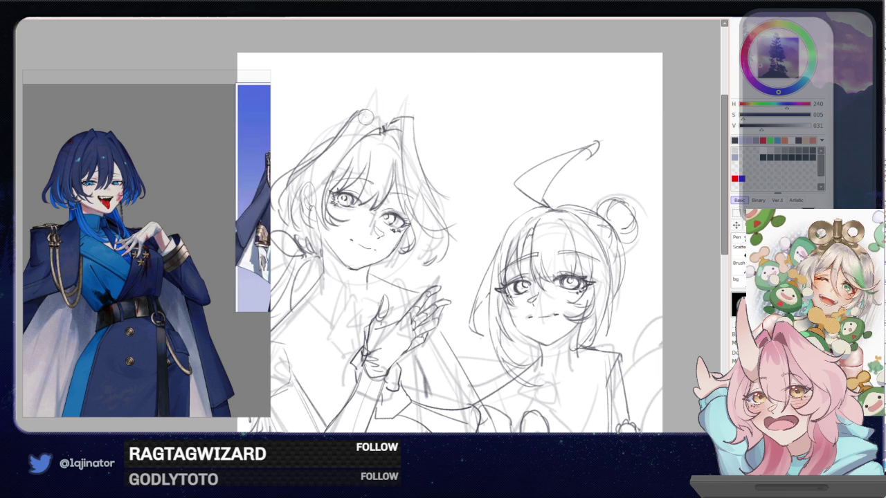
pyautogui.press('x')
pyautogui.press('x')
pyautogui.press('x')
pyautogui.press('x')
pyautogui.press('x')
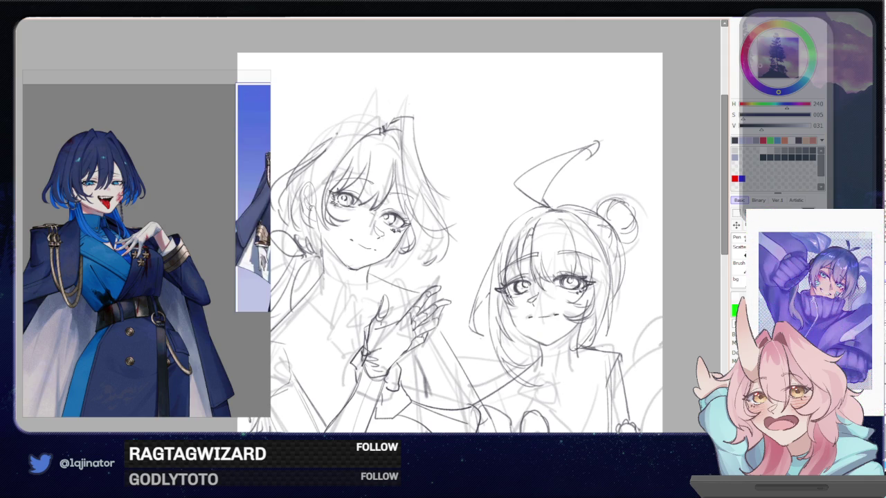
pyautogui.moveTo(351, 124)
pyautogui.mouseDown()
pyautogui.moveTo(371, 118)
pyautogui.moveTo(382, 131)
pyautogui.mouseUp()
pyautogui.hscroll(2, 498, 123)
pyautogui.moveTo(376, 158); pyautogui.dragTo(456, 145)
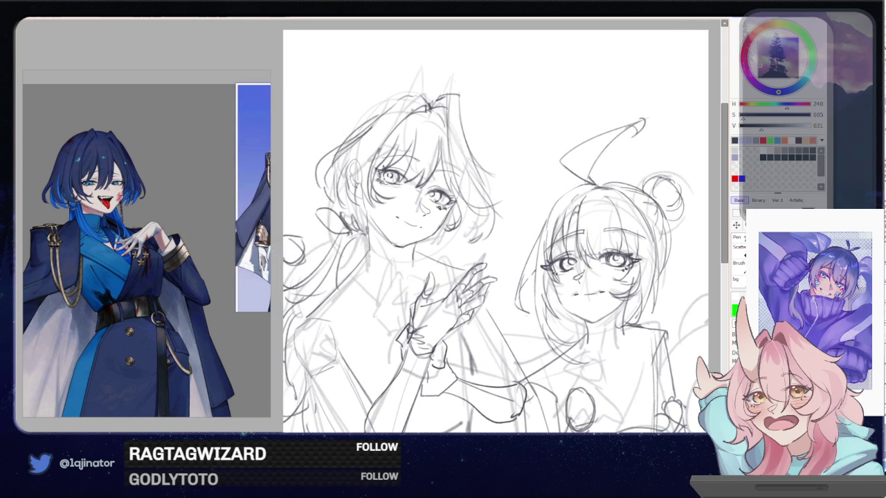
pyautogui.press('e')
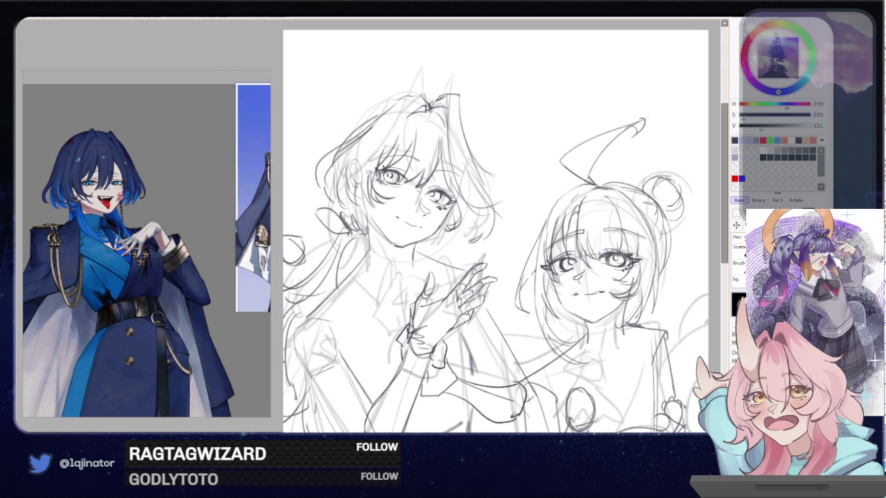
pyautogui.press('b')
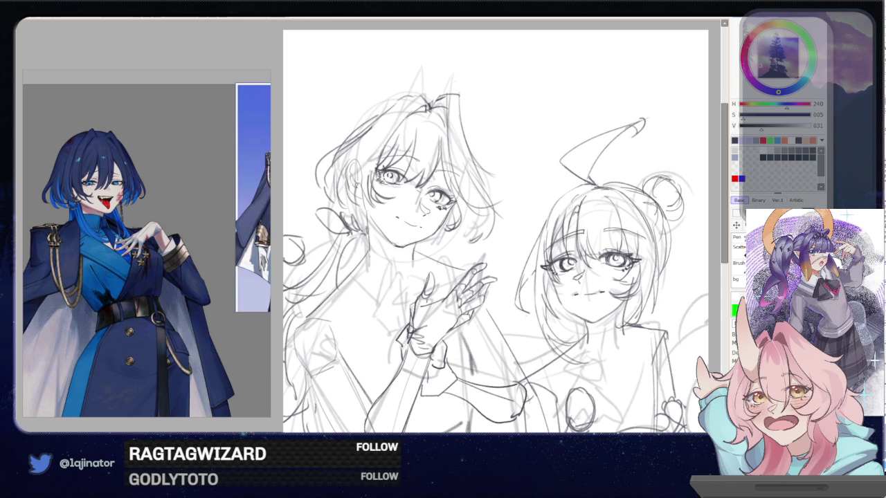
pyautogui.moveTo(482, 120); pyautogui.dragTo(453, 157)
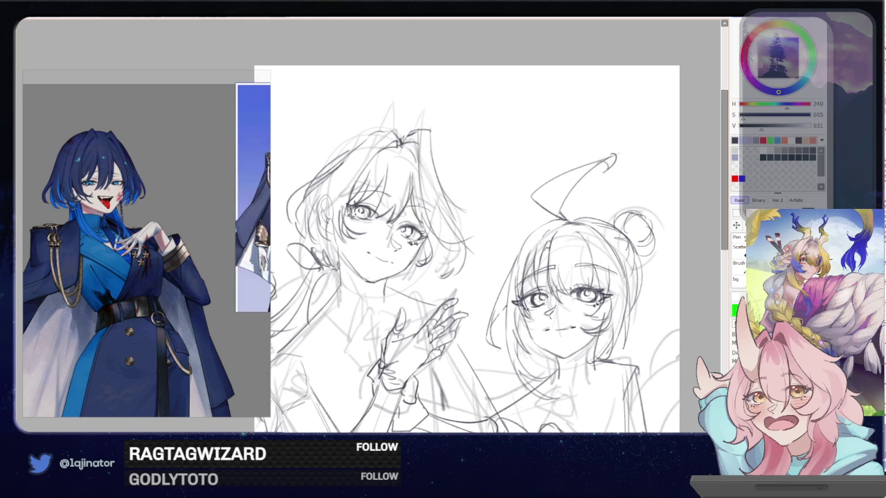
# Redraw the long hair strand until its curve looks right, then add short strokes at the top
pyautogui.moveTo(422, 175); pyautogui.dragTo(420, 246)
pyautogui.hotkey('ctrl', 'z')
pyautogui.moveTo(419, 200); pyautogui.dragTo(426, 258)
pyautogui.hotkey('ctrl', 'z')
pyautogui.moveTo(417, 190)
pyautogui.mouseDown()
pyautogui.moveTo(429, 259)
pyautogui.moveTo(445, 277)
pyautogui.mouseUp()
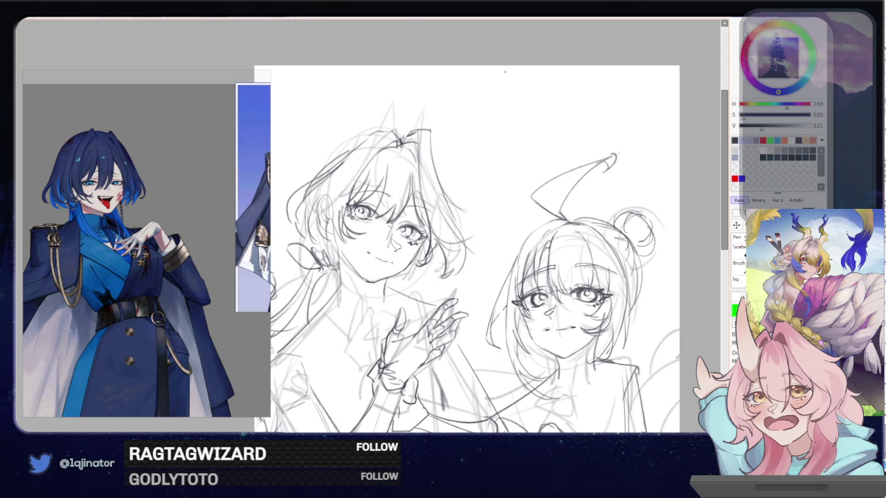
pyautogui.moveTo(409, 161)
pyautogui.mouseDown()
pyautogui.moveTo(427, 170)
pyautogui.moveTo(414, 155)
pyautogui.mouseUp()
pyautogui.moveTo(414, 142)
pyautogui.mouseDown()
pyautogui.moveTo(403, 159)
pyautogui.moveTo(385, 143)
pyautogui.mouseUp()
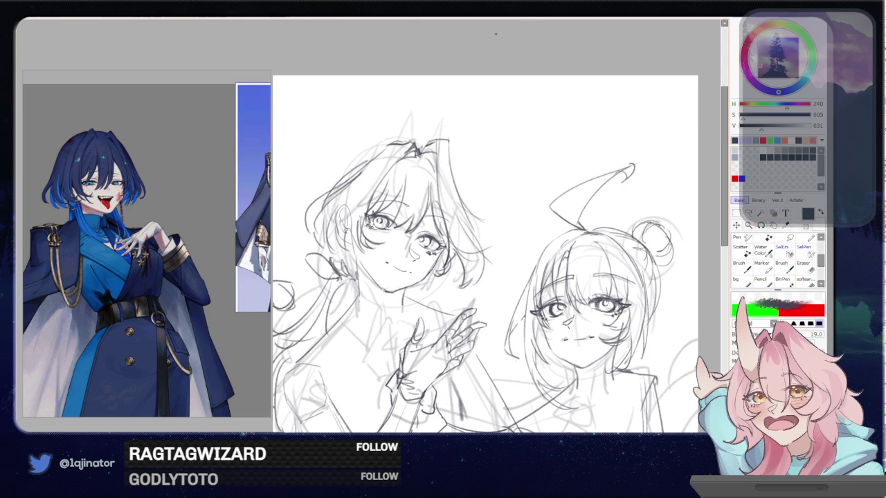
# Zoom and pan to bring the lower part of the sketch into view
pyautogui.scroll(1, 446, 194)
pyautogui.scroll(-2, 424, 249)
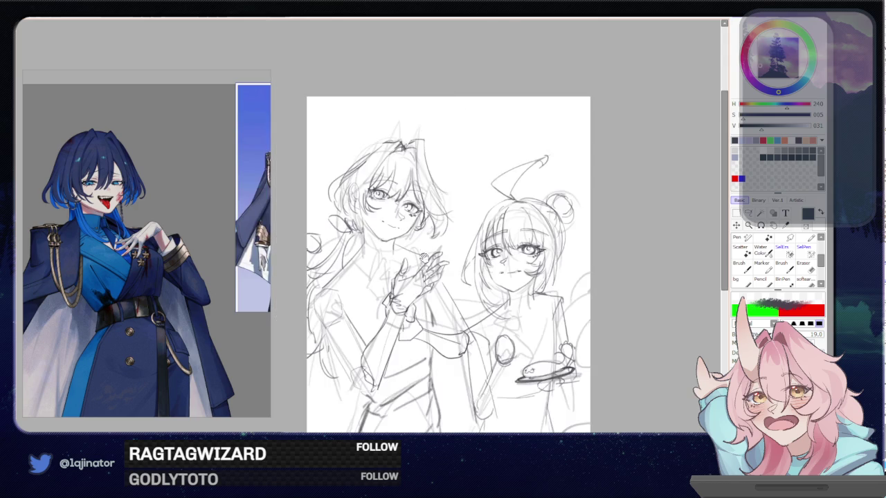
pyautogui.moveTo(424, 249); pyautogui.dragTo(418, 184)
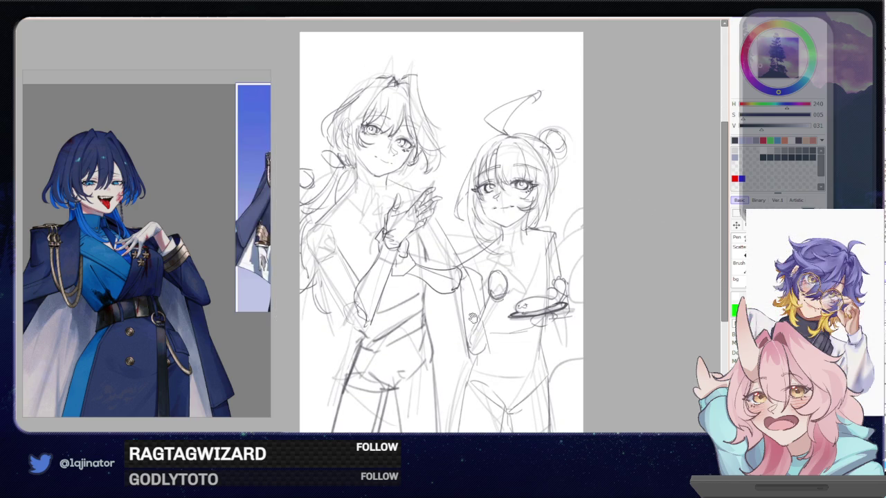
pyautogui.moveTo(483, 308); pyautogui.dragTo(485, 270)
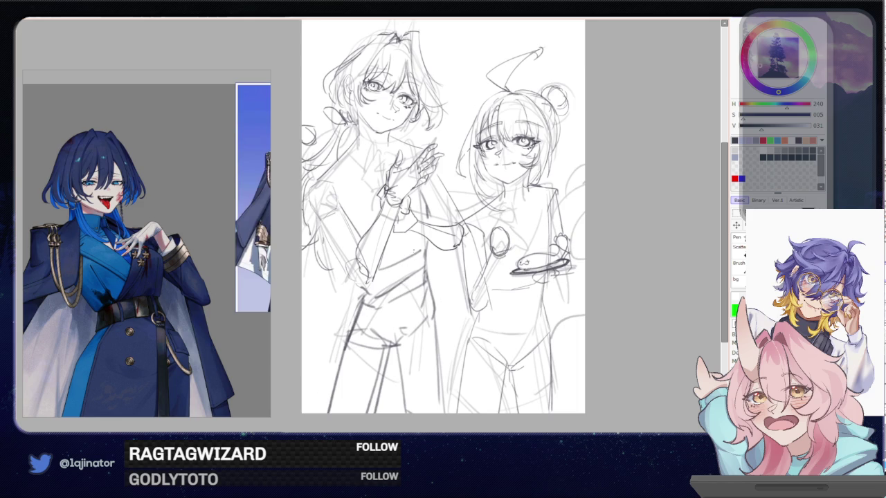
pyautogui.moveTo(414, 260); pyautogui.dragTo(416, 274)
pyautogui.moveTo(636, 261)
pyautogui.mouseDown()
pyautogui.moveTo(627, 283)
pyautogui.moveTo(611, 239)
pyautogui.moveTo(590, 254)
pyautogui.mouseUp()
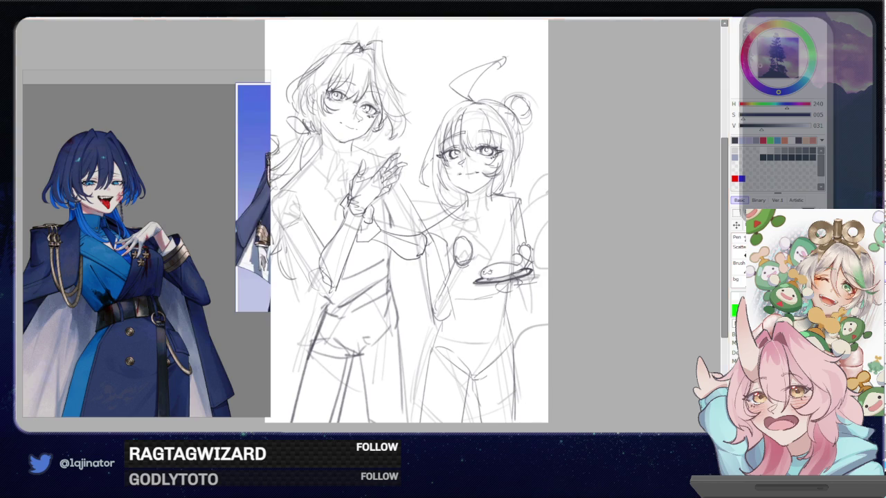
# Compare the cleaner lines of both figures by toggling undo and redo
pyautogui.hotkey('ctrl', 'z')
pyautogui.hotkey('ctrl', 'y')
pyautogui.hotkey('ctrl', 'z')
pyautogui.hotkey('ctrl', 'y')
pyautogui.hotkey('ctrl', 'z')
pyautogui.hotkey('ctrl', 'y')
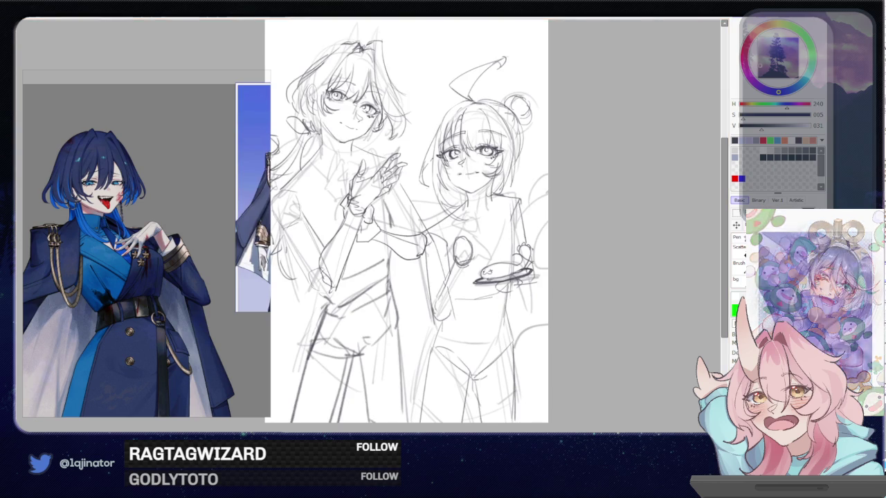
pyautogui.hotkey('ctrl', 'z')
pyautogui.hotkey('ctrl', 'y')
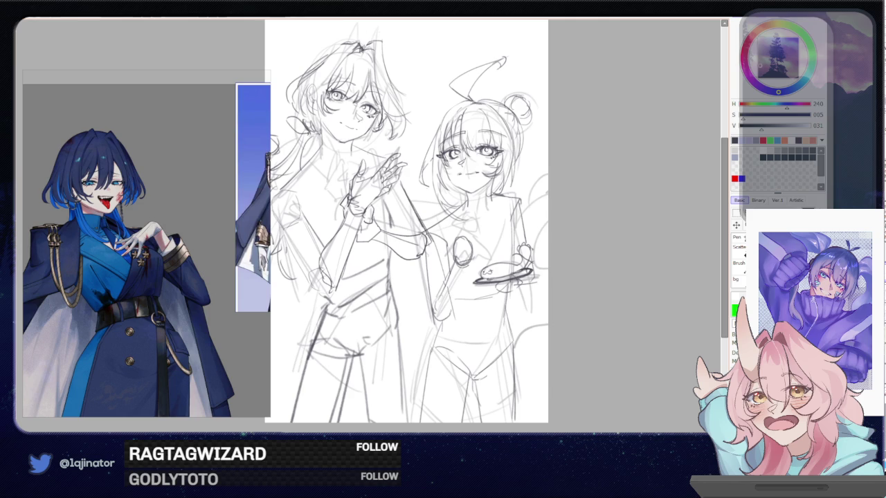
# Draw darker lines along the left figure's arm, wrist cuff and elbow curve
pyautogui.moveTo(427, 240)
pyautogui.mouseDown()
pyautogui.moveTo(432, 256)
pyautogui.moveTo(380, 234)
pyautogui.mouseUp()
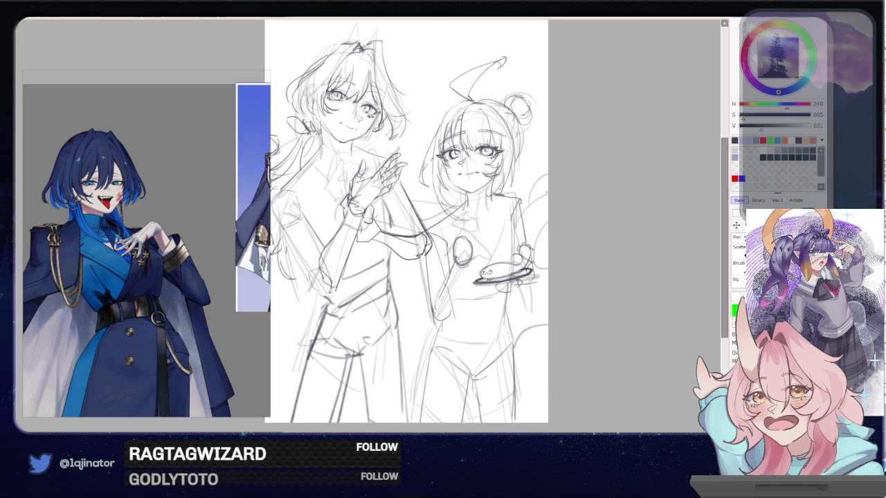
pyautogui.moveTo(373, 212); pyautogui.dragTo(371, 247)
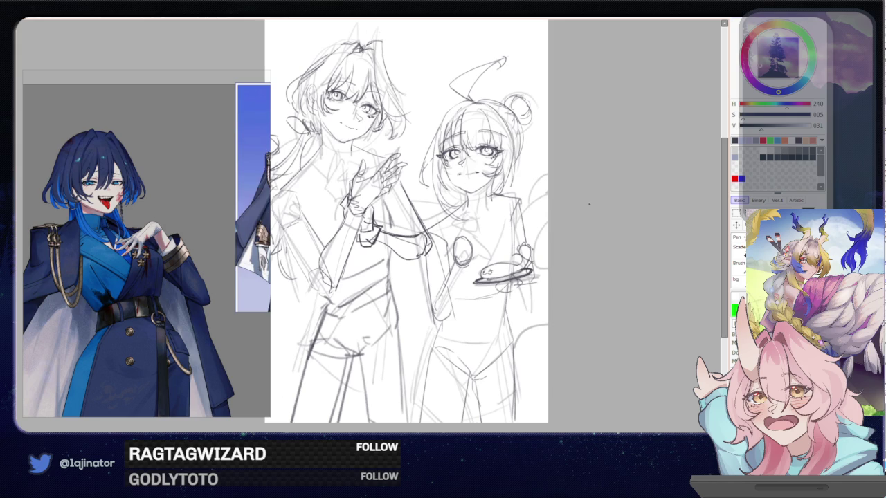
pyautogui.moveTo(505, 225); pyautogui.dragTo(472, 266)
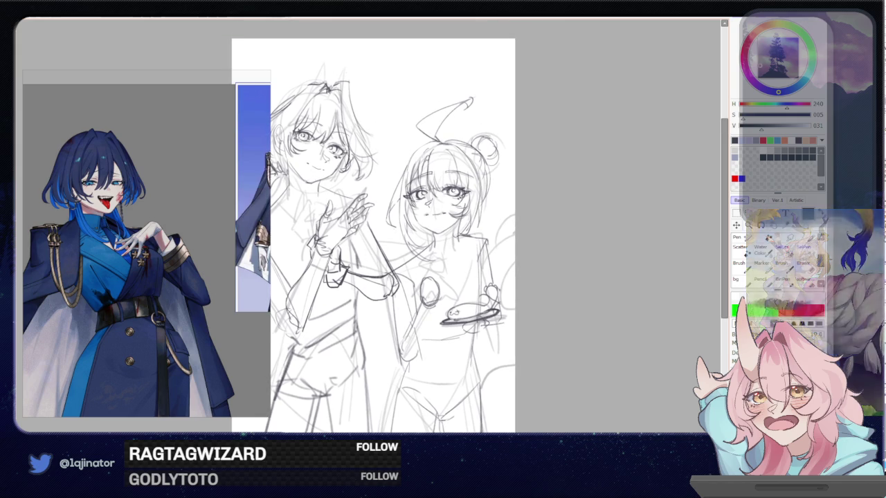
pyautogui.moveTo(378, 265)
pyautogui.mouseDown()
pyautogui.moveTo(394, 282)
pyautogui.moveTo(376, 300)
pyautogui.mouseUp()
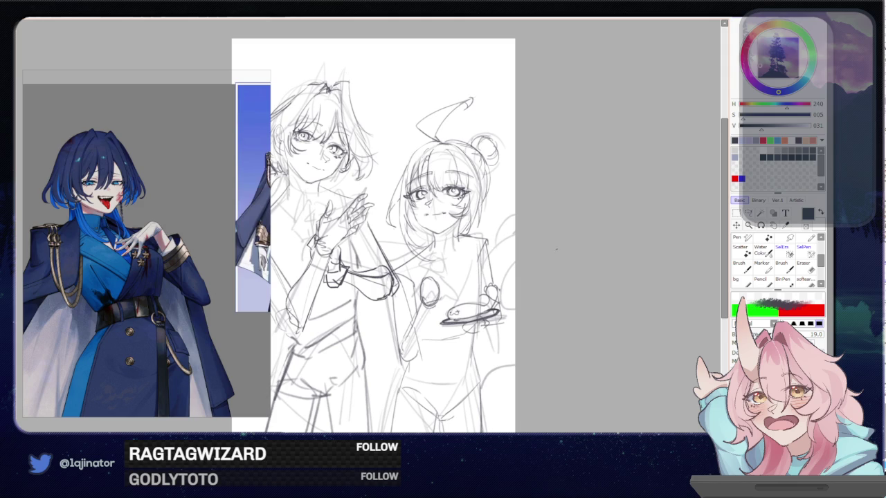
pyautogui.moveTo(562, 267); pyautogui.dragTo(551, 250)
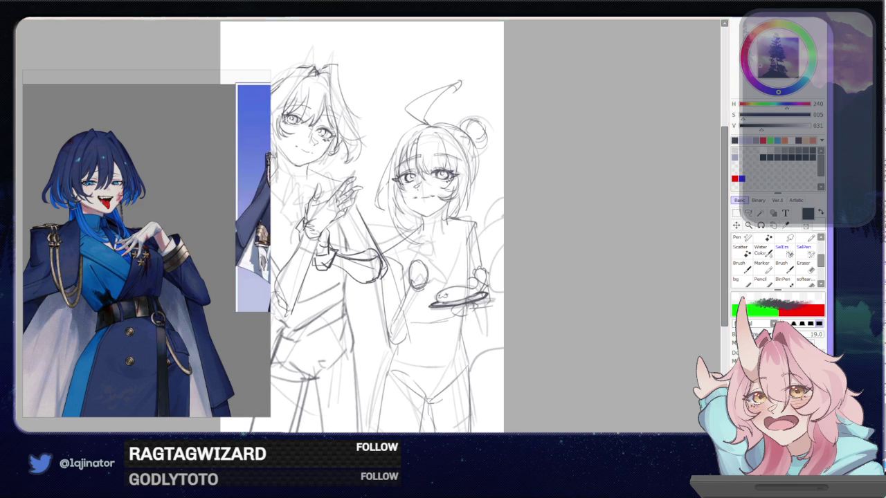
# Remove the stray line across the bun-haired girl's face and draw her short curved mouth
pyautogui.scroll(2, 690, 271)
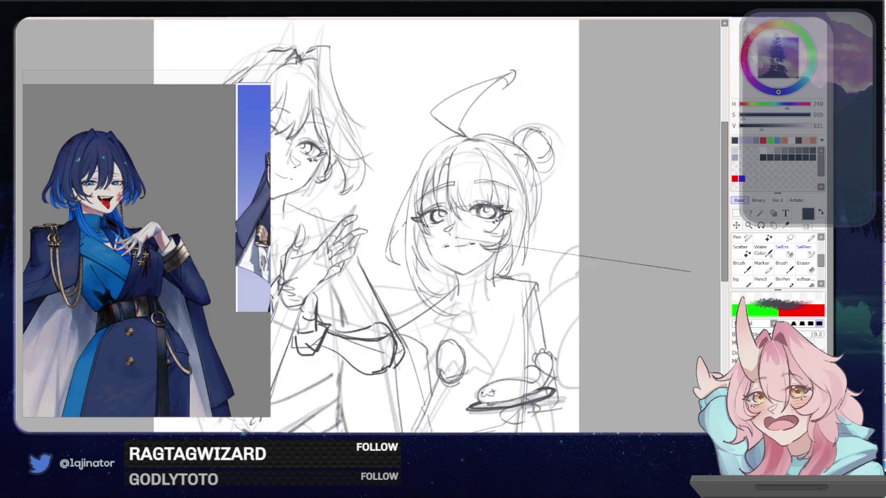
pyautogui.hotkey('ctrl', 'z')
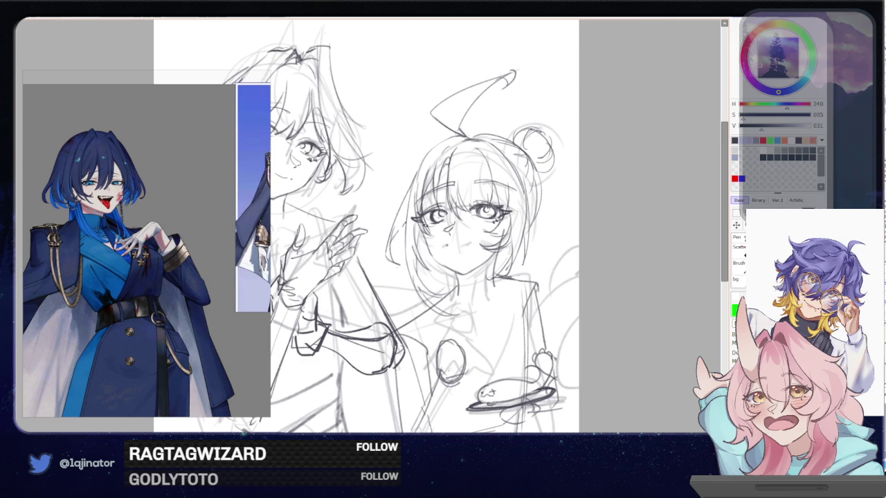
pyautogui.moveTo(451, 247); pyautogui.dragTo(470, 244)
pyautogui.hotkey('ctrl', 'z')
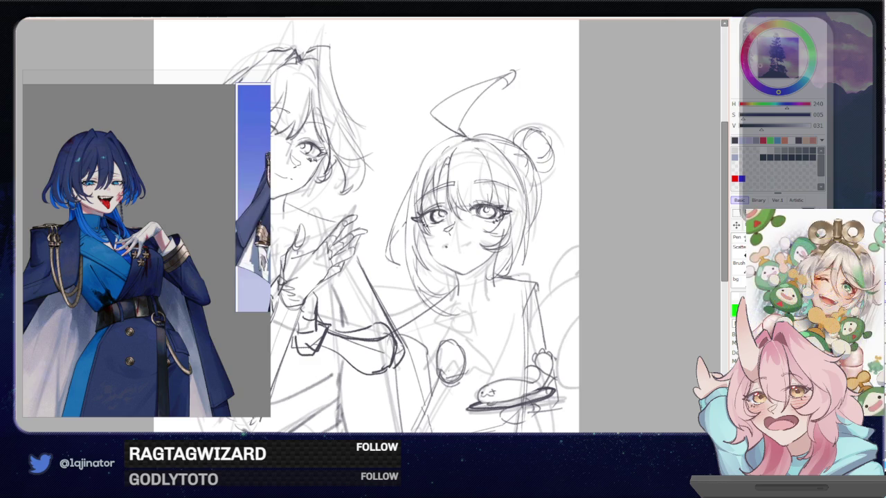
pyautogui.moveTo(451, 247)
pyautogui.mouseDown()
pyautogui.moveTo(473, 242)
pyautogui.moveTo(462, 262)
pyautogui.moveTo(469, 245)
pyautogui.mouseUp()
pyautogui.hotkey('ctrl', 'z')
pyautogui.hotkey('ctrl', 'z')
pyautogui.press('h')
pyautogui.moveTo(326, 256)
pyautogui.mouseDown()
pyautogui.moveTo(433, 269)
pyautogui.moveTo(420, 268)
pyautogui.mouseUp()
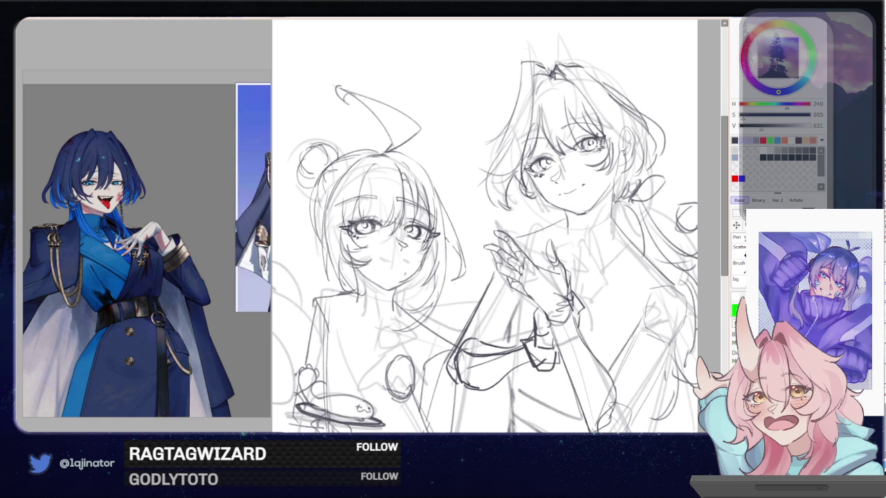
# Zoom in, reduce the brush size from 26 to 19, and flip the view back to normal
pyautogui.press('e')
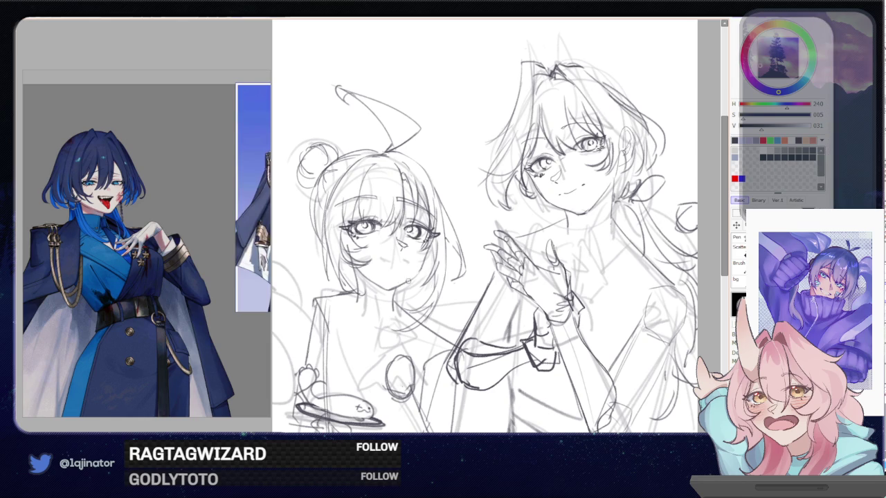
pyautogui.press('e')
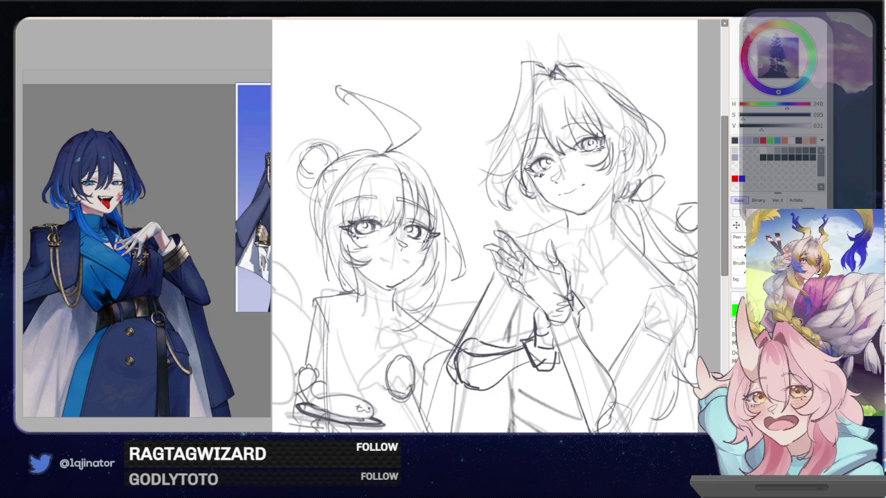
pyautogui.scroll(1, 442, 242)
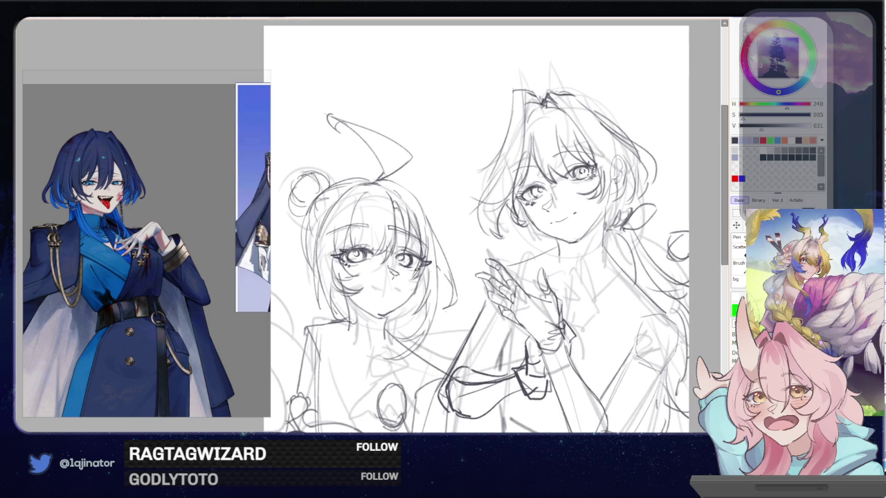
pyautogui.scroll(1, 434, 269)
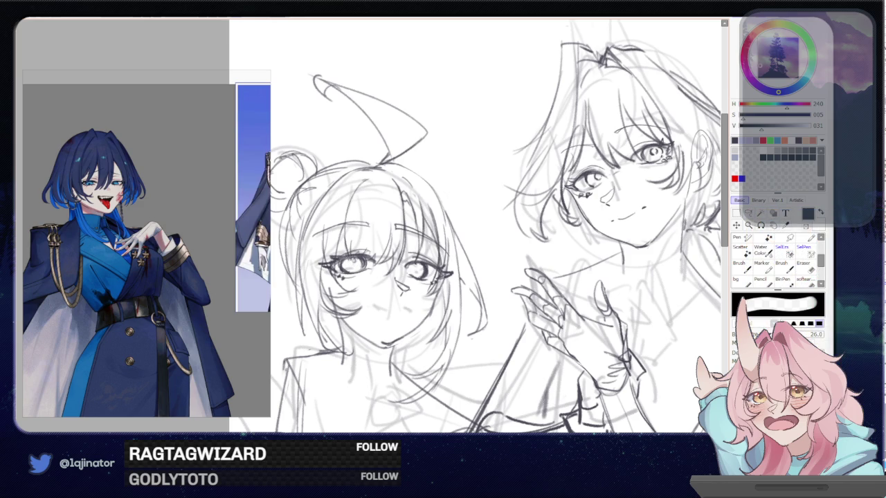
pyautogui.press('[')
pyautogui.press('h')
pyautogui.moveTo(322, 263); pyautogui.dragTo(394, 263)
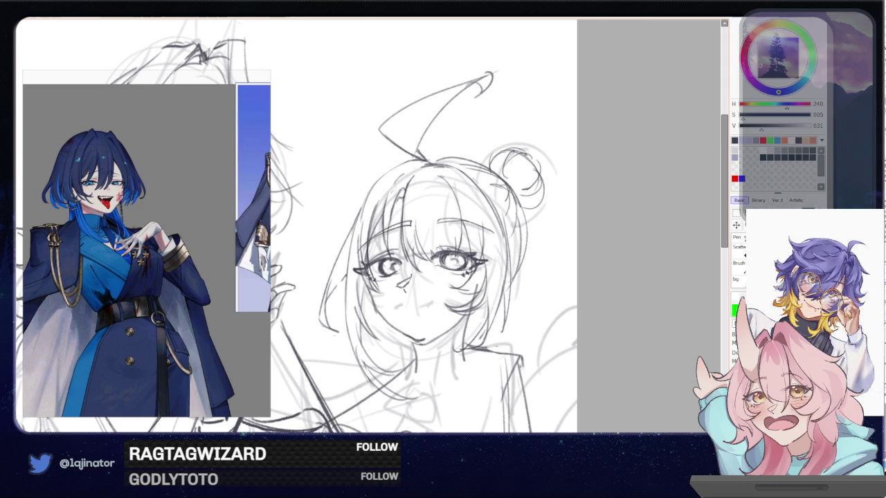
# Add dark marks inside the bun-haired girl's pupils, retrying them with undo and redo
pyautogui.moveTo(452, 260); pyautogui.dragTo(461, 267)
pyautogui.hotkey('ctrl', 'z')
pyautogui.hotkey('ctrl', 'z')
pyautogui.hotkey('ctrl', 'z')
pyautogui.hotkey('ctrl', 'y')
pyautogui.hotkey('ctrl', 'y')
pyautogui.hotkey('ctrl', 'y')
pyautogui.hotkey('ctrl', 'y')
pyautogui.hotkey('ctrl', 'z')
pyautogui.hotkey('ctrl', 'y')
pyautogui.hotkey('ctrl', 'z')
pyautogui.hotkey('ctrl', 'y')
pyautogui.hotkey('ctrl', 'z')
pyautogui.hotkey('ctrl', 'y')
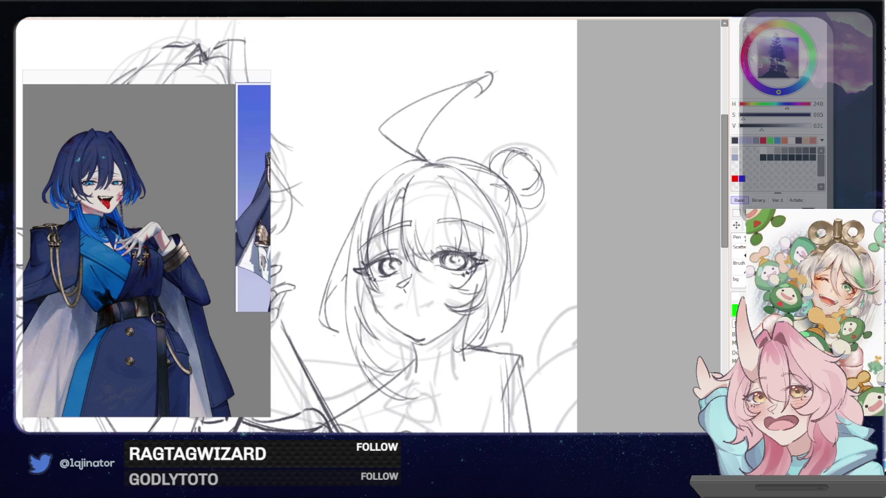
# Try a wavy mouth under the girl's nose twice, discarding both attempts
pyautogui.hotkey('ctrl', '-')
pyautogui.hotkey('ctrl', '+')
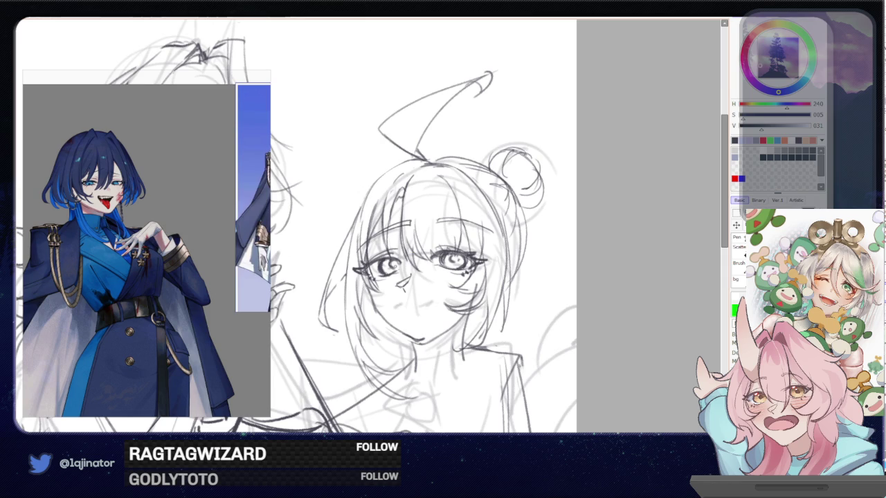
pyautogui.hotkey('ctrl', '-')
pyautogui.hotkey('ctrl', '+')
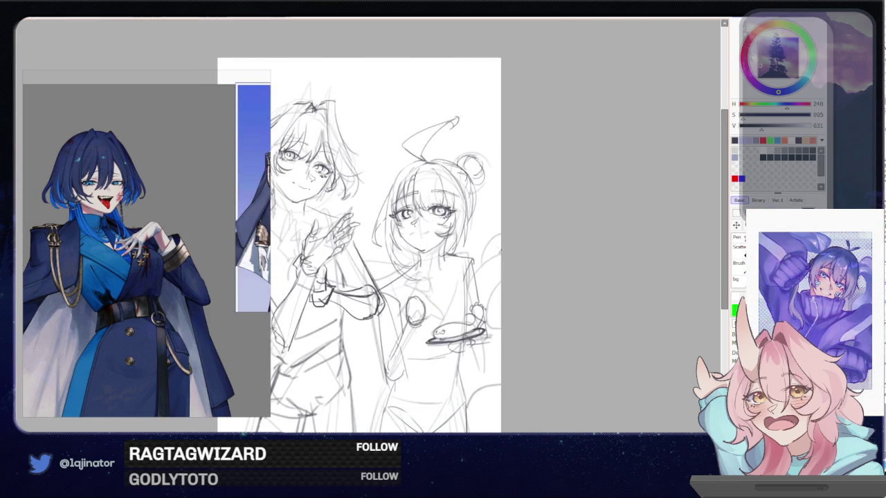
pyautogui.hotkey('ctrl', '+')
pyautogui.hotkey('ctrl', '+')
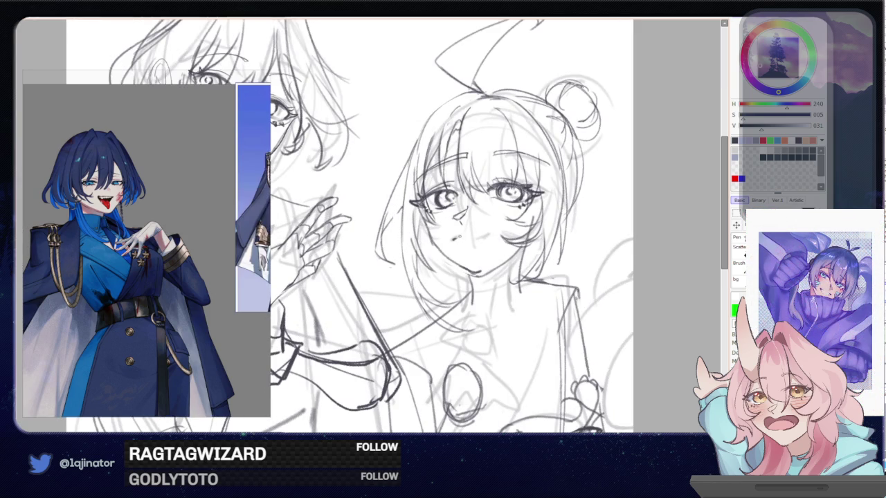
pyautogui.moveTo(454, 238); pyautogui.dragTo(488, 234)
pyautogui.hotkey('ctrl', 'z')
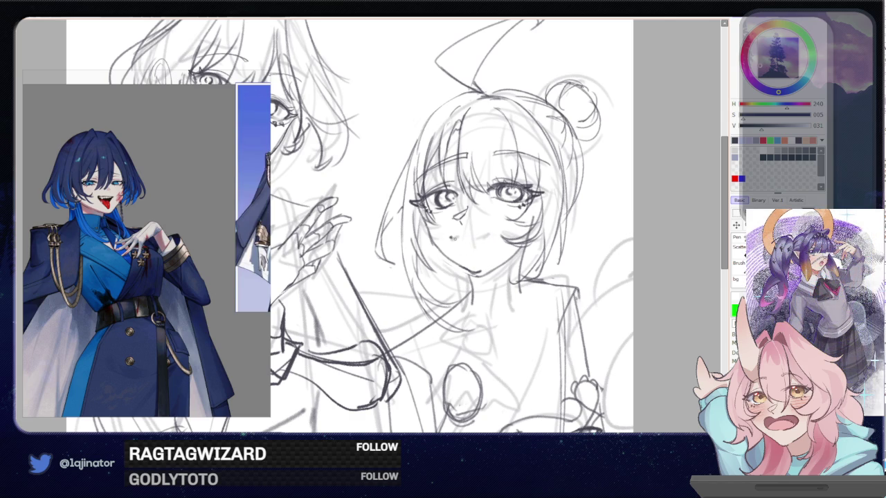
pyautogui.moveTo(457, 236); pyautogui.dragTo(491, 230)
pyautogui.hotkey('ctrl', 'z')
pyautogui.hotkey('ctrl', 'z')
pyautogui.hotkey('ctrl', 'z')
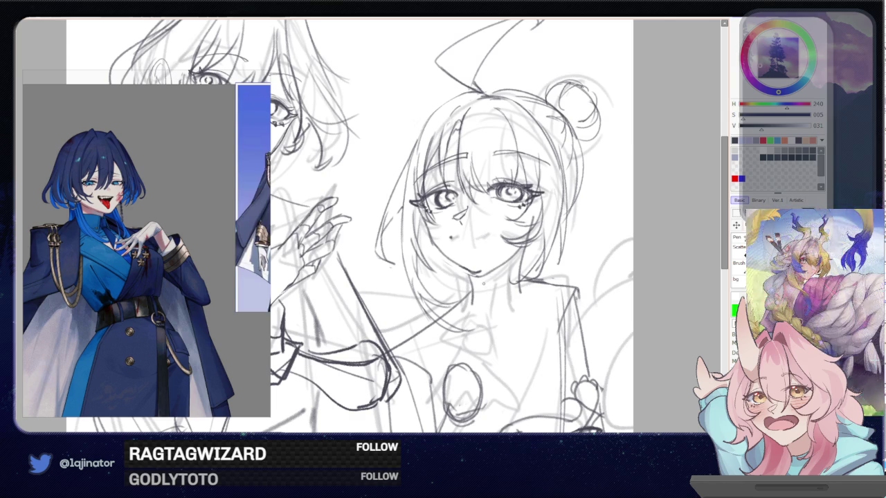
# Draw a curved mouth under the nose after discarding a short nose stroke
pyautogui.moveTo(488, 280); pyautogui.dragTo(465, 284)
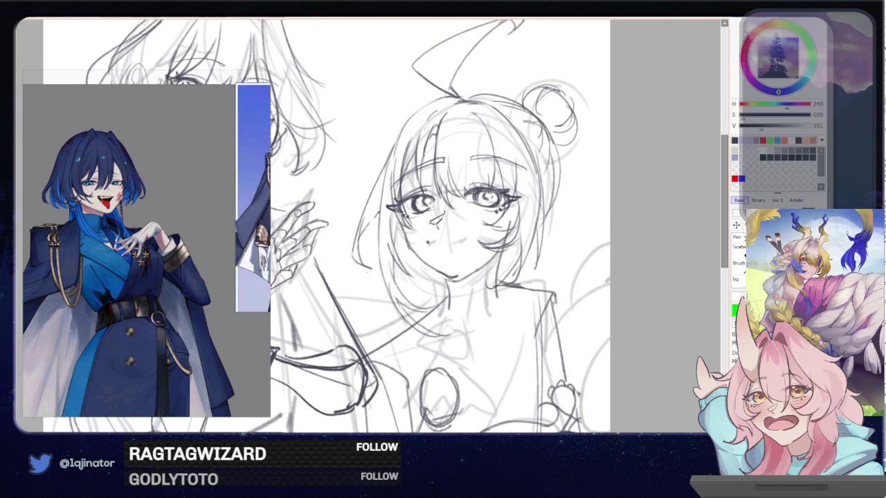
pyautogui.moveTo(505, 261); pyautogui.dragTo(462, 274)
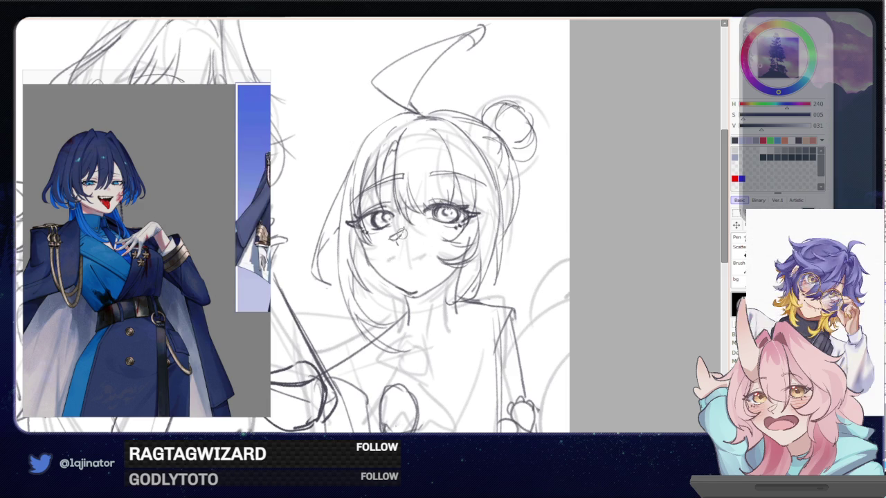
pyautogui.moveTo(404, 233)
pyautogui.mouseDown()
pyautogui.moveTo(398, 253)
pyautogui.moveTo(416, 256)
pyautogui.mouseUp()
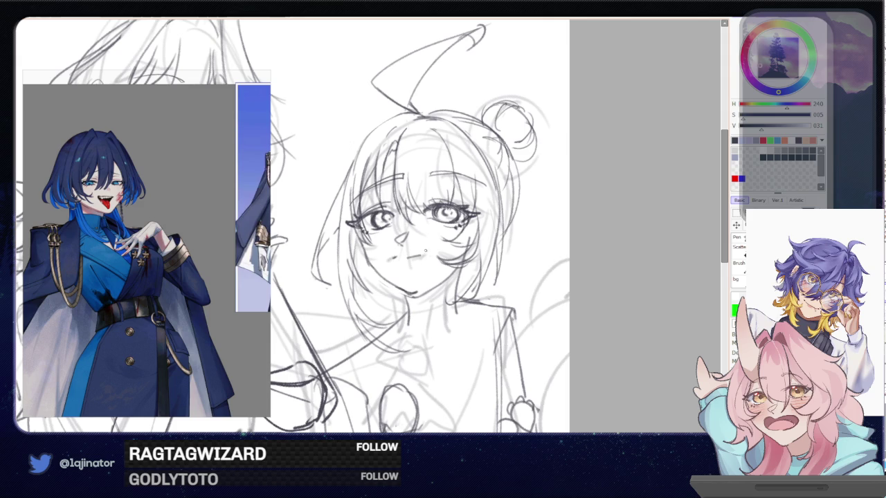
pyautogui.hotkey('ctrl', 'z')
pyautogui.moveTo(401, 261); pyautogui.dragTo(417, 261)
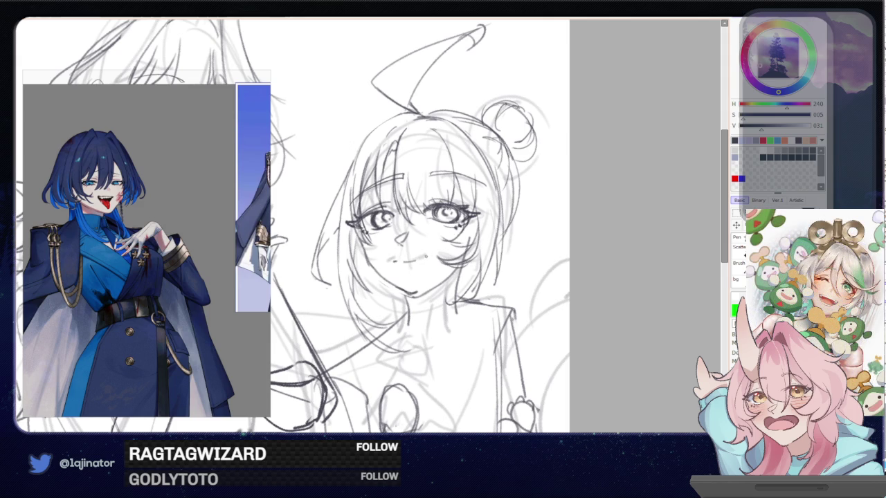
pyautogui.moveTo(583, 200)
pyautogui.mouseDown()
pyautogui.moveTo(558, 205)
pyautogui.moveTo(559, 228)
pyautogui.mouseUp()
pyautogui.scroll(-2, 547, 232)
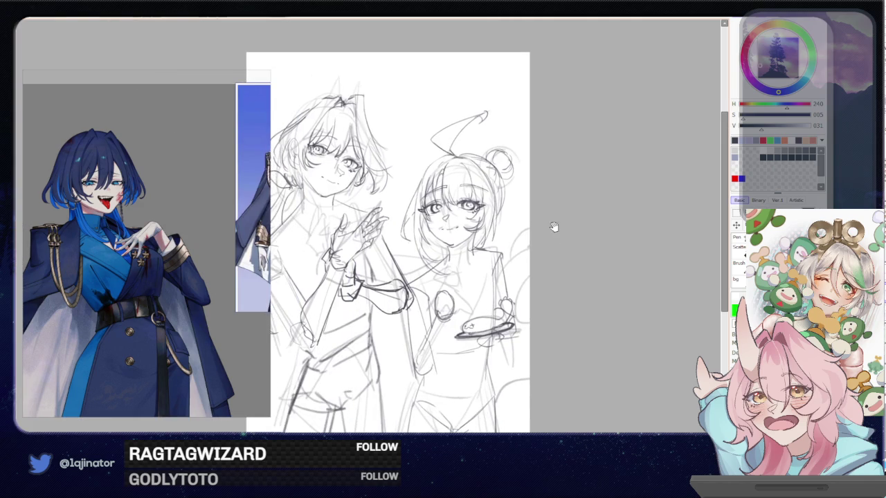
pyautogui.moveTo(515, 244)
pyautogui.mouseDown()
pyautogui.moveTo(506, 243)
pyautogui.moveTo(524, 232)
pyautogui.moveTo(489, 231)
pyautogui.moveTo(534, 277)
pyautogui.mouseUp()
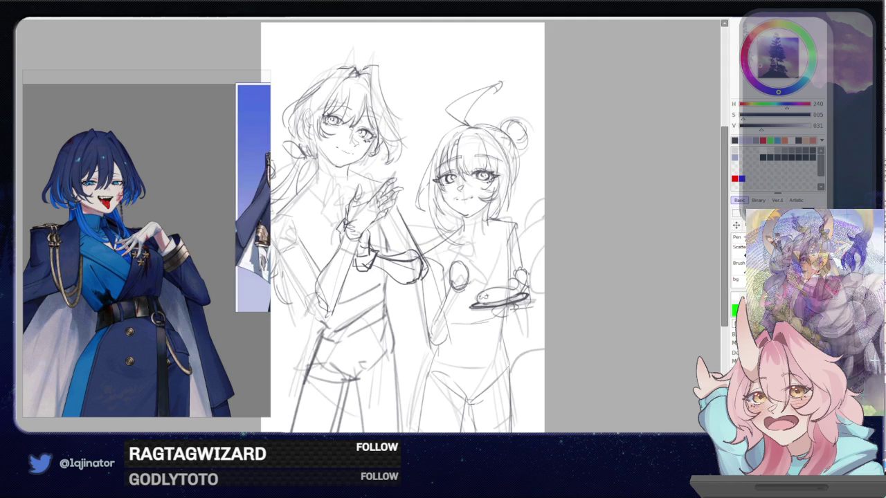
pyautogui.moveTo(632, 274); pyautogui.dragTo(648, 286)
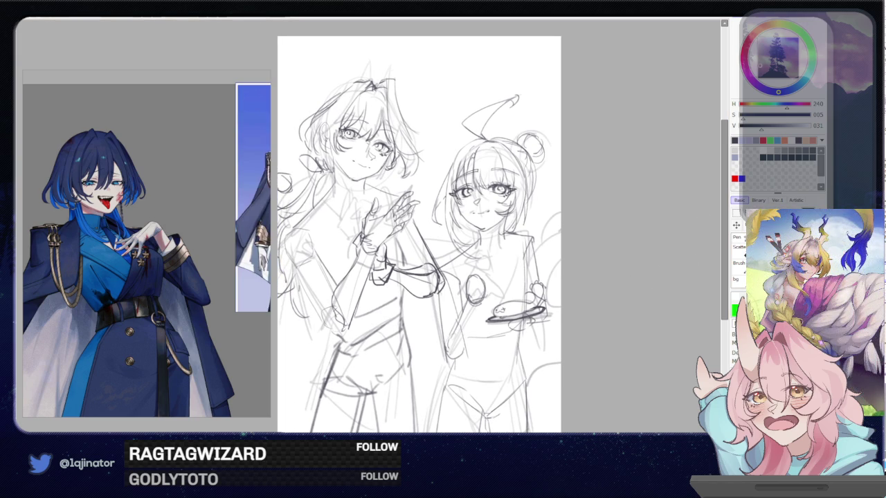
pyautogui.moveTo(356, 232); pyautogui.dragTo(384, 252)
pyautogui.scroll(1, 384, 252)
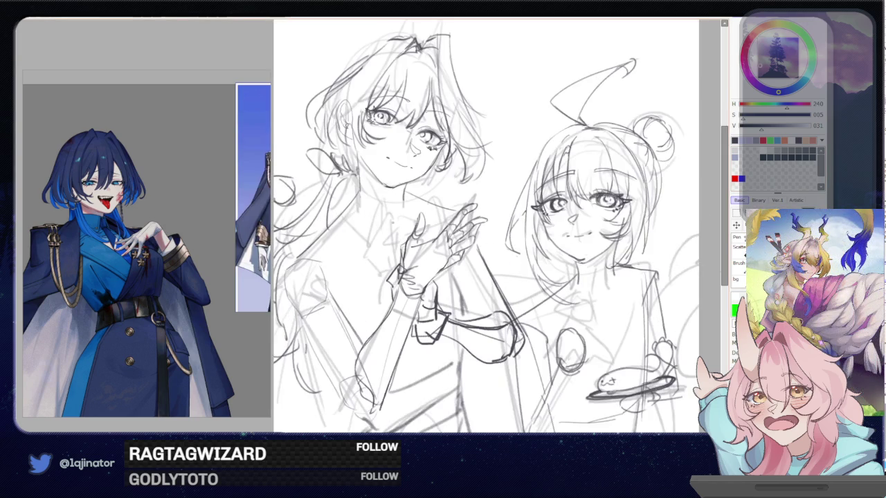
pyautogui.scroll(1, 384, 253)
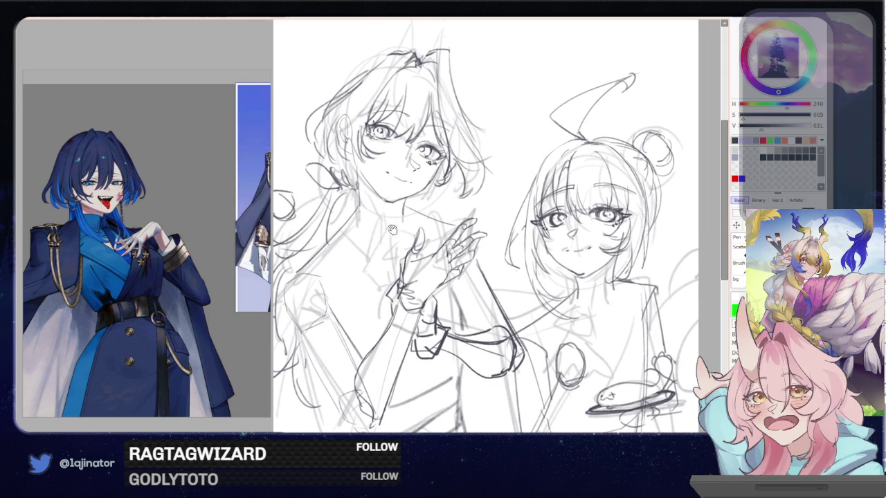
pyautogui.scroll(-1, 387, 239)
pyautogui.moveTo(582, 267); pyautogui.dragTo(495, 213)
pyautogui.scroll(1, 495, 213)
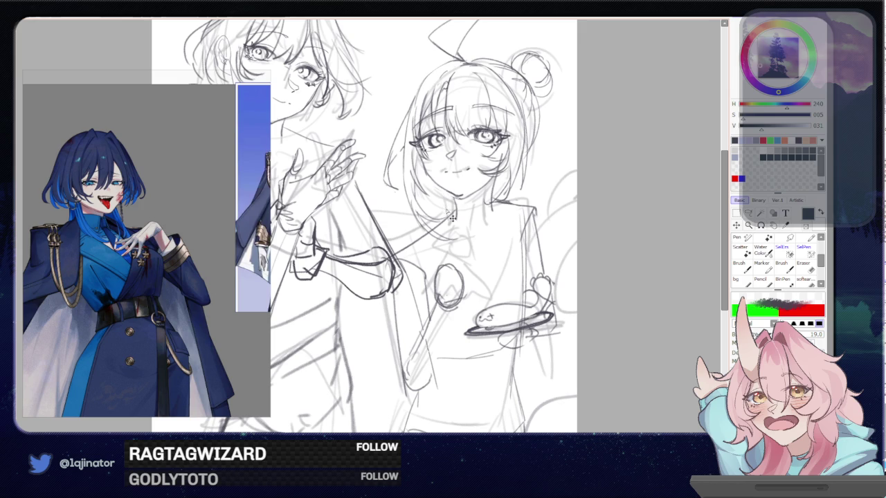
# Sketch the collar's edges at the girl's neck, extending it toward the right shoulder
pyautogui.moveTo(452, 202)
pyautogui.mouseDown()
pyautogui.moveTo(447, 213)
pyautogui.moveTo(469, 205)
pyautogui.moveTo(470, 239)
pyautogui.mouseUp()
pyautogui.moveTo(469, 240); pyautogui.dragTo(451, 233)
pyautogui.moveTo(484, 204)
pyautogui.mouseDown()
pyautogui.moveTo(482, 225)
pyautogui.moveTo(495, 230)
pyautogui.mouseUp()
pyautogui.hotkey('ctrl', 'z')
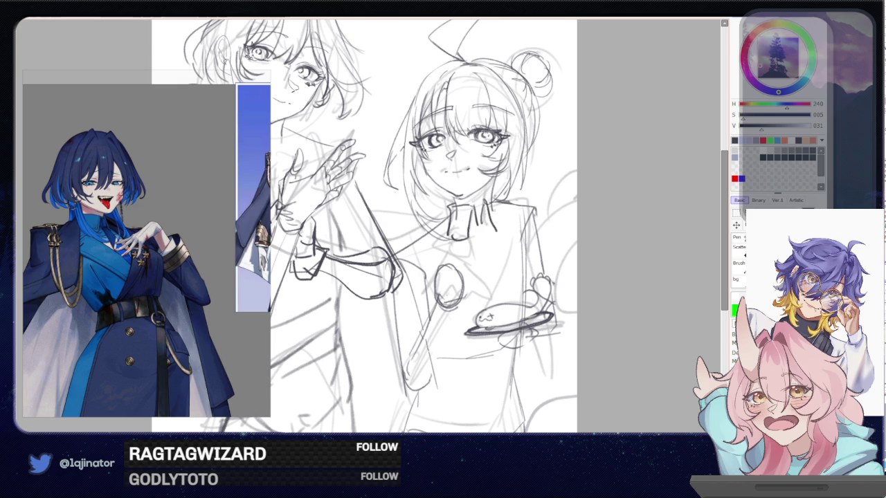
pyautogui.moveTo(494, 182)
pyautogui.mouseDown()
pyautogui.moveTo(518, 208)
pyautogui.moveTo(494, 200)
pyautogui.mouseUp()
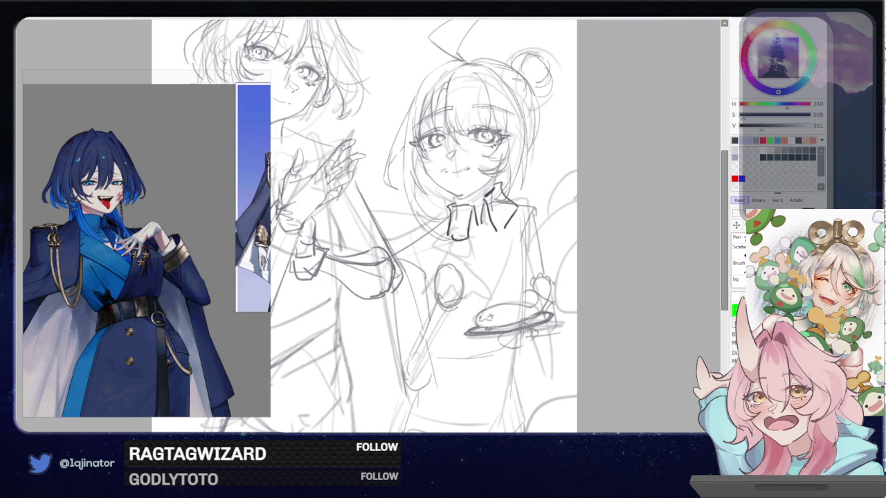
# Draw a dark diagonal jacket line running past the oval, redrawing it once
pyautogui.moveTo(432, 233); pyautogui.dragTo(469, 213)
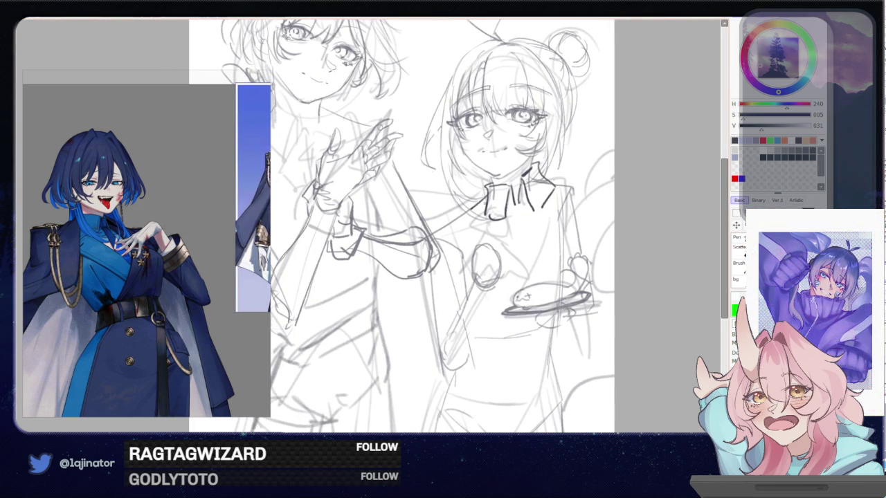
pyautogui.moveTo(515, 229)
pyautogui.mouseDown()
pyautogui.moveTo(449, 214)
pyautogui.moveTo(459, 285)
pyautogui.mouseUp()
pyautogui.hotkey('ctrl', 'z')
pyautogui.moveTo(412, 194); pyautogui.dragTo(453, 303)
pyautogui.hotkey('ctrl', 'z')
# Draw the jacket edge down from the collar and a line down from the shoulder
pyautogui.hotkey('ctrl', 'z')
pyautogui.moveTo(411, 196); pyautogui.dragTo(455, 301)
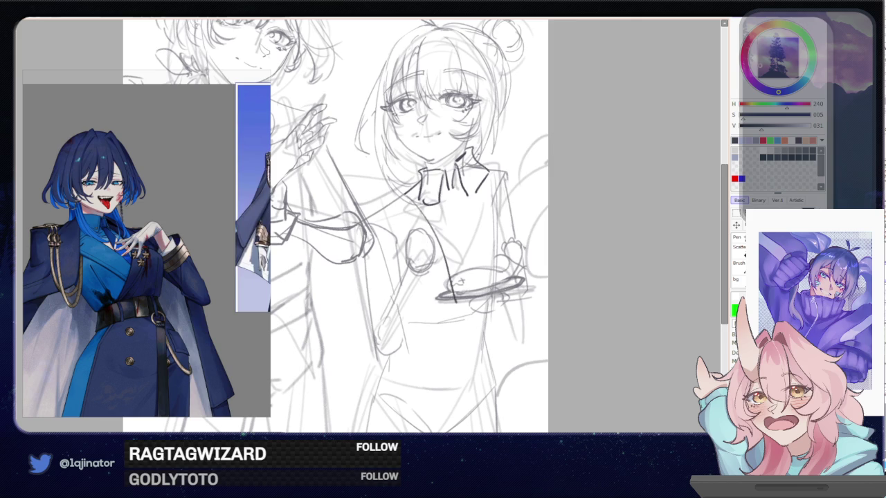
pyautogui.moveTo(480, 185); pyautogui.dragTo(458, 304)
pyautogui.hotkey('ctrl', 'z')
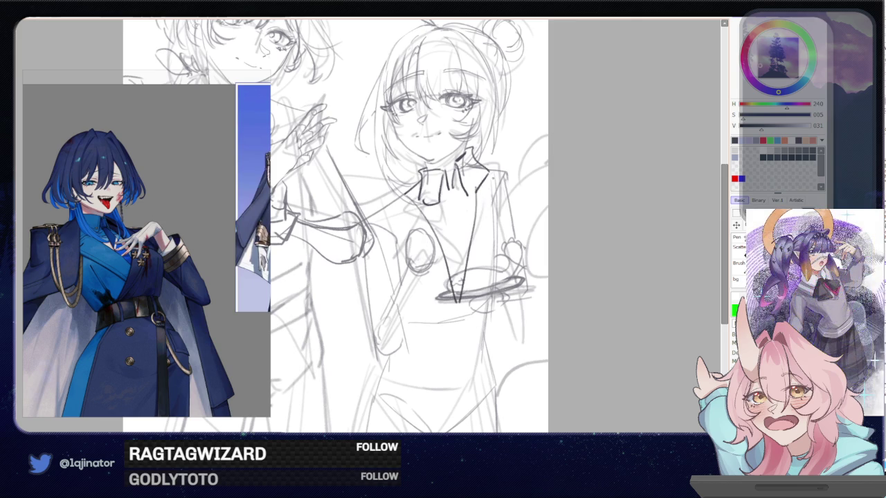
pyautogui.moveTo(404, 195)
pyautogui.mouseDown()
pyautogui.moveTo(376, 217)
pyautogui.moveTo(431, 318)
pyautogui.mouseUp()
pyautogui.hotkey('ctrl', 'z')
pyautogui.moveTo(379, 215); pyautogui.dragTo(397, 267)
pyautogui.hotkey('ctrl', 'z')
pyautogui.moveTo(379, 214); pyautogui.dragTo(398, 267)
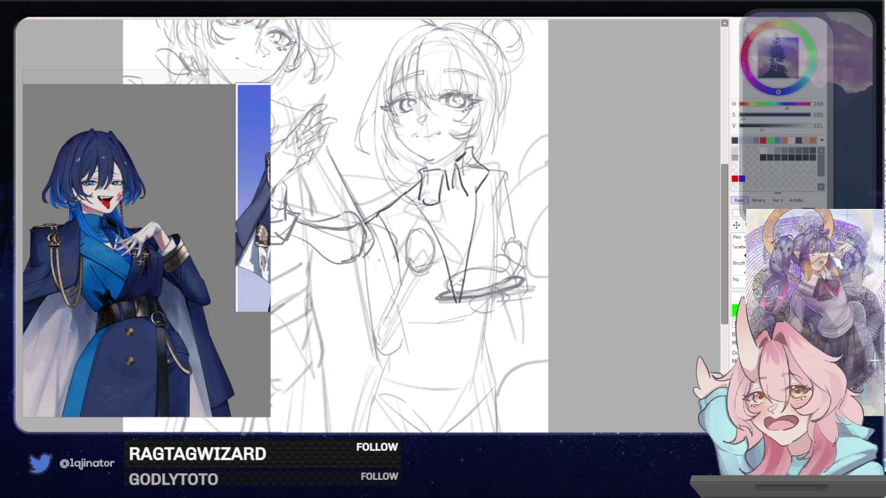
# Add a wavy fold, short curved lines and a small curl on the torso
pyautogui.moveTo(353, 259); pyautogui.dragTo(365, 324)
pyautogui.moveTo(391, 293)
pyautogui.mouseDown()
pyautogui.moveTo(405, 316)
pyautogui.moveTo(388, 290)
pyautogui.moveTo(385, 317)
pyautogui.moveTo(404, 332)
pyautogui.mouseUp()
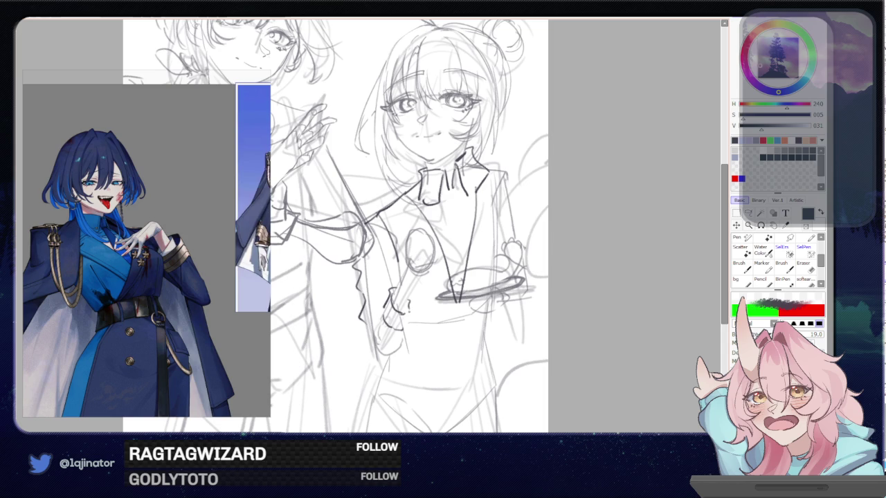
pyautogui.moveTo(411, 296); pyautogui.dragTo(415, 306)
pyautogui.moveTo(412, 316); pyautogui.dragTo(407, 335)
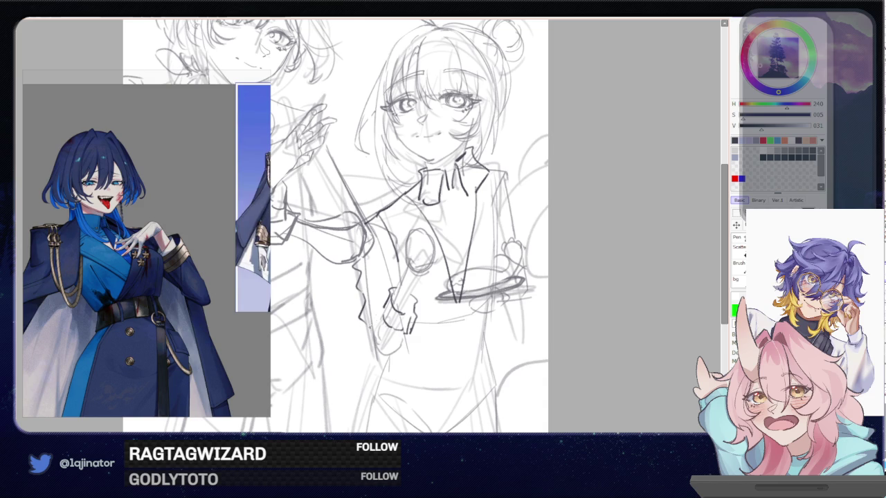
# Outline the sleeve cuff, darken the shoulder line and draw the sleeve's outer edge
pyautogui.moveTo(379, 307)
pyautogui.mouseDown()
pyautogui.moveTo(367, 333)
pyautogui.moveTo(370, 353)
pyautogui.moveTo(396, 352)
pyautogui.moveTo(403, 337)
pyautogui.mouseUp()
pyautogui.moveTo(408, 228); pyautogui.dragTo(386, 226)
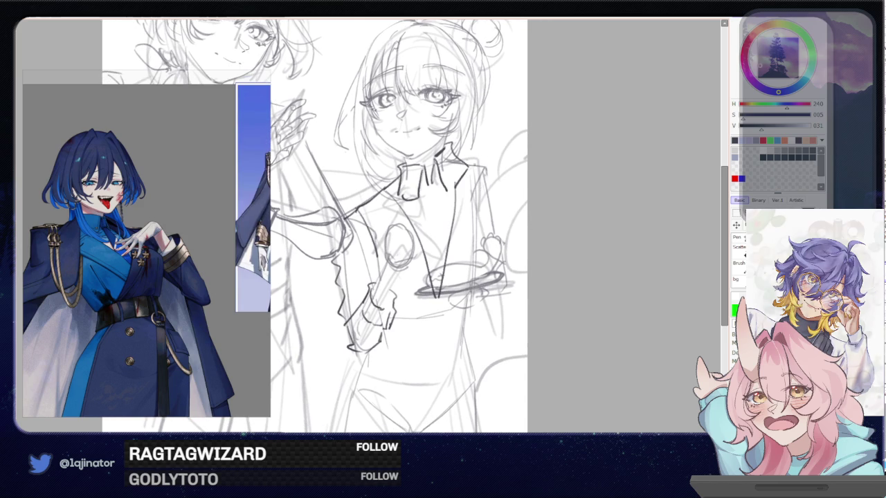
pyautogui.moveTo(472, 170)
pyautogui.mouseDown()
pyautogui.moveTo(477, 166)
pyautogui.moveTo(472, 255)
pyautogui.mouseUp()
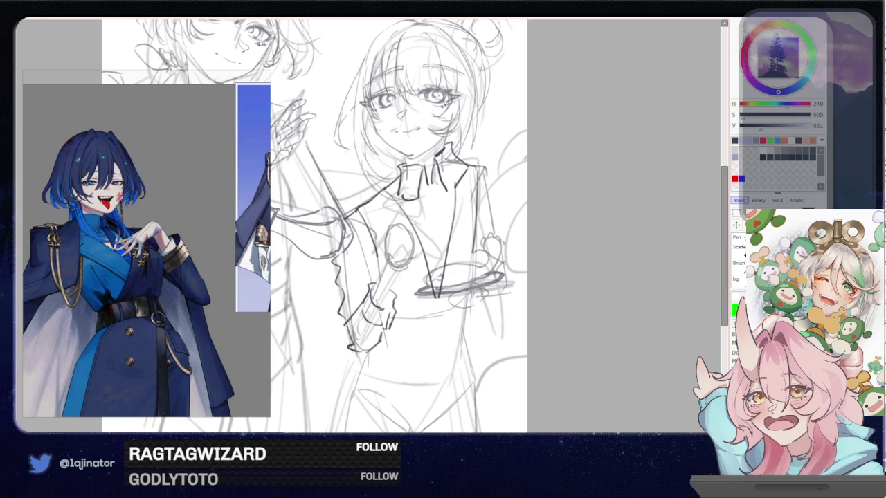
pyautogui.moveTo(479, 167)
pyautogui.mouseDown()
pyautogui.moveTo(490, 171)
pyautogui.moveTo(482, 231)
pyautogui.mouseUp()
pyautogui.moveTo(488, 183); pyautogui.dragTo(508, 274)
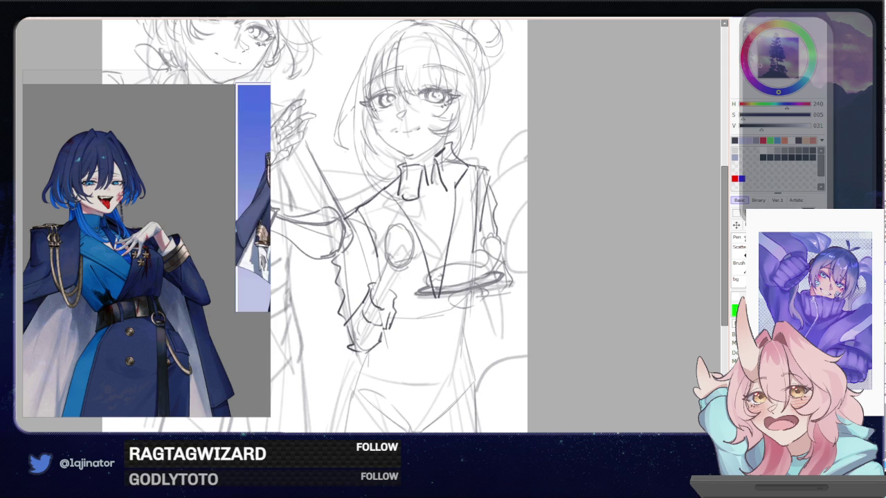
# Sketch the fingers under the plate and short lines along its edges
pyautogui.moveTo(444, 299); pyautogui.dragTo(477, 298)
pyautogui.hotkey('ctrl', 'z')
pyautogui.moveTo(481, 289); pyautogui.dragTo(477, 300)
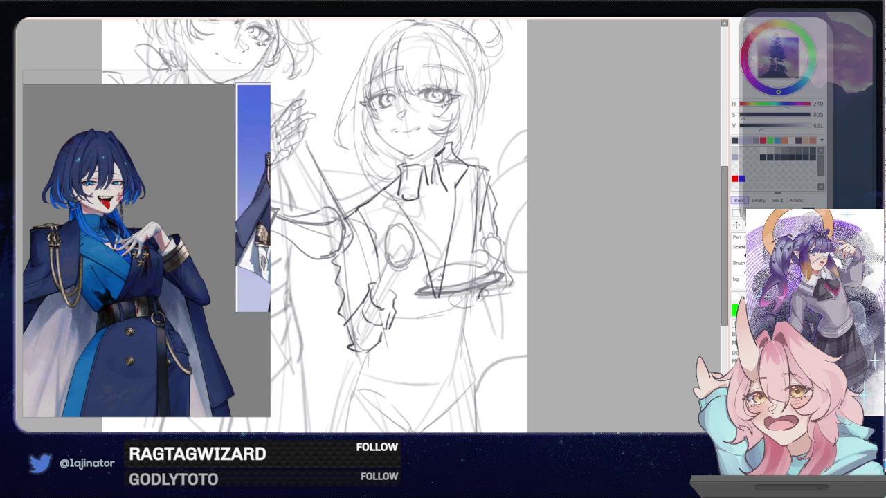
pyautogui.moveTo(465, 295); pyautogui.dragTo(453, 306)
pyautogui.moveTo(464, 289)
pyautogui.mouseDown()
pyautogui.moveTo(460, 301)
pyautogui.moveTo(415, 294)
pyautogui.moveTo(504, 274)
pyautogui.mouseUp()
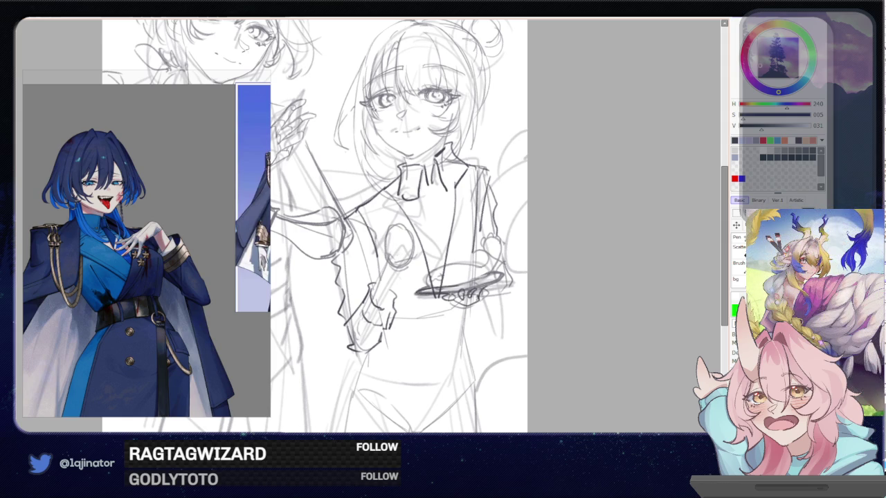
# Redraw the plate's lower rim and add a short line on the plate
pyautogui.hotkey('ctrl', 'z')
pyautogui.moveTo(418, 286)
pyautogui.mouseDown()
pyautogui.moveTo(427, 297)
pyautogui.moveTo(468, 293)
pyautogui.moveTo(504, 275)
pyautogui.mouseUp()
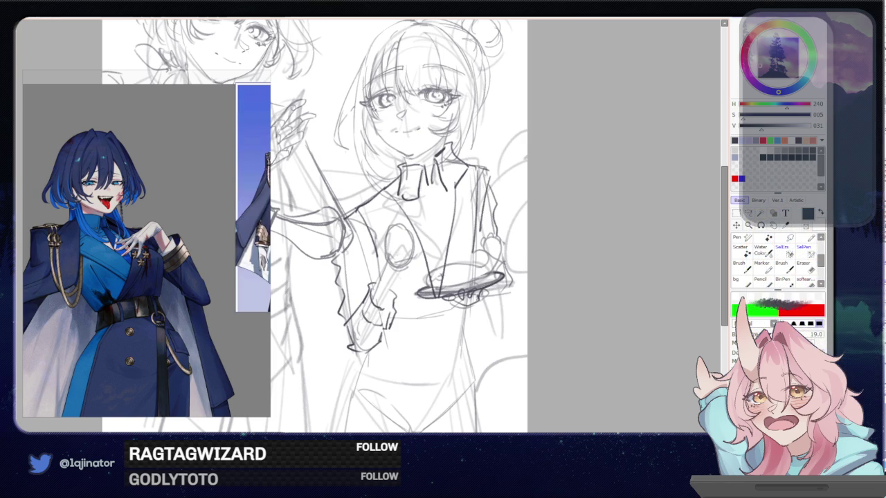
pyautogui.moveTo(429, 285)
pyautogui.mouseDown()
pyautogui.moveTo(457, 267)
pyautogui.moveTo(452, 286)
pyautogui.moveTo(453, 265)
pyautogui.moveTo(427, 274)
pyautogui.moveTo(429, 284)
pyautogui.moveTo(448, 290)
pyautogui.moveTo(477, 282)
pyautogui.moveTo(501, 256)
pyautogui.moveTo(491, 235)
pyautogui.moveTo(479, 267)
pyautogui.moveTo(487, 236)
pyautogui.moveTo(501, 240)
pyautogui.mouseUp()
pyautogui.hotkey('ctrl', 'z')
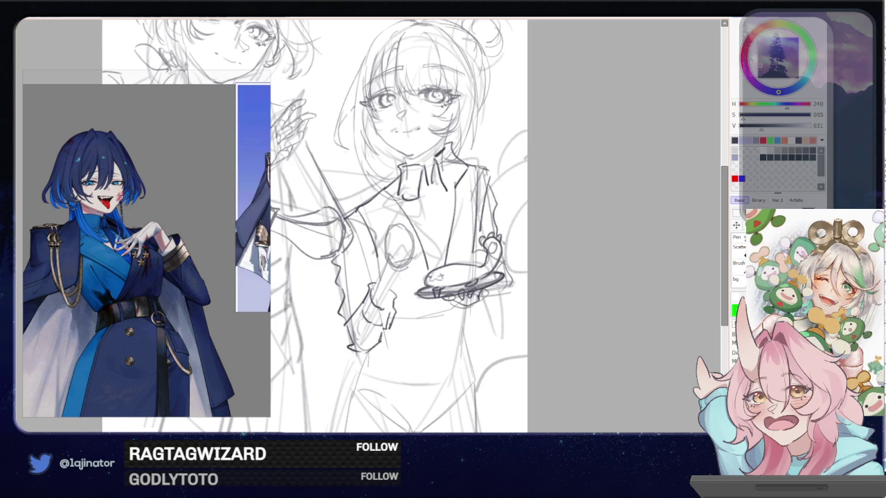
pyautogui.moveTo(437, 278); pyautogui.dragTo(444, 278)
# Draw a curve beside the plate, a collar line and the cravat's two long tails
pyautogui.moveTo(533, 280); pyautogui.dragTo(539, 263)
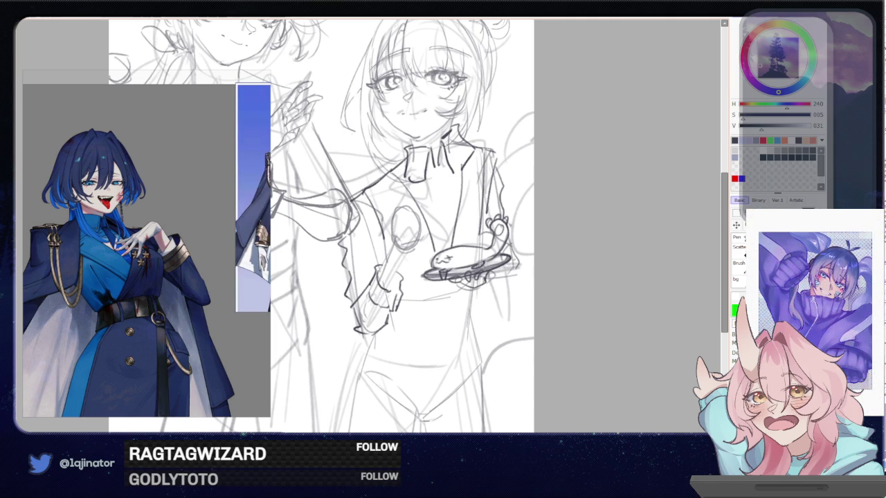
pyautogui.moveTo(516, 248)
pyautogui.mouseDown()
pyautogui.moveTo(509, 281)
pyautogui.moveTo(499, 271)
pyautogui.moveTo(501, 281)
pyautogui.moveTo(487, 282)
pyautogui.moveTo(520, 216)
pyautogui.moveTo(495, 261)
pyautogui.mouseUp()
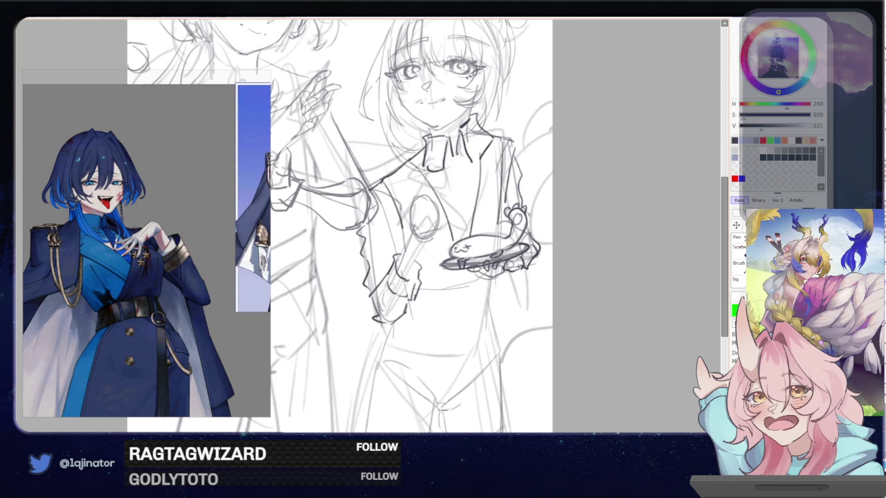
pyautogui.moveTo(447, 151)
pyautogui.mouseDown()
pyautogui.moveTo(461, 147)
pyautogui.moveTo(448, 159)
pyautogui.moveTo(458, 175)
pyautogui.moveTo(467, 168)
pyautogui.moveTo(454, 234)
pyautogui.mouseUp()
pyautogui.moveTo(461, 176); pyautogui.dragTo(471, 229)
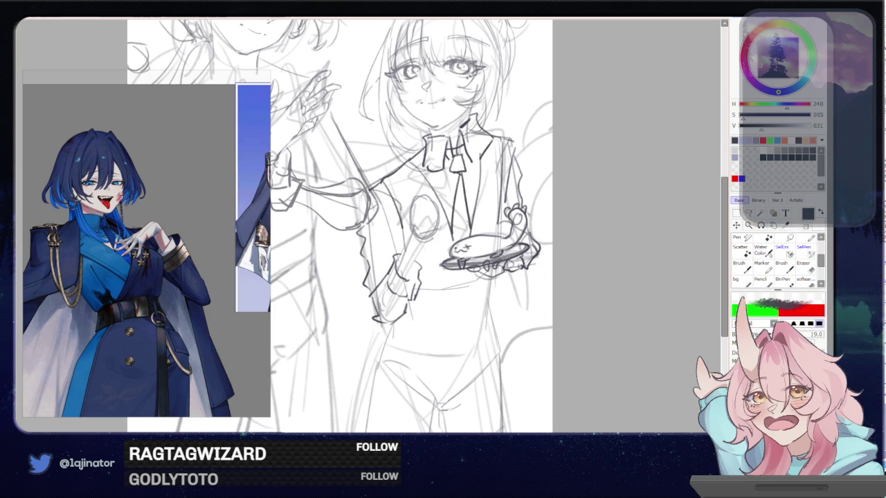
# Zoom out and sketch a torso line and the right character's hip lines
pyautogui.scroll(-1, 415, 226)
pyautogui.scroll(-2, 374, 229)
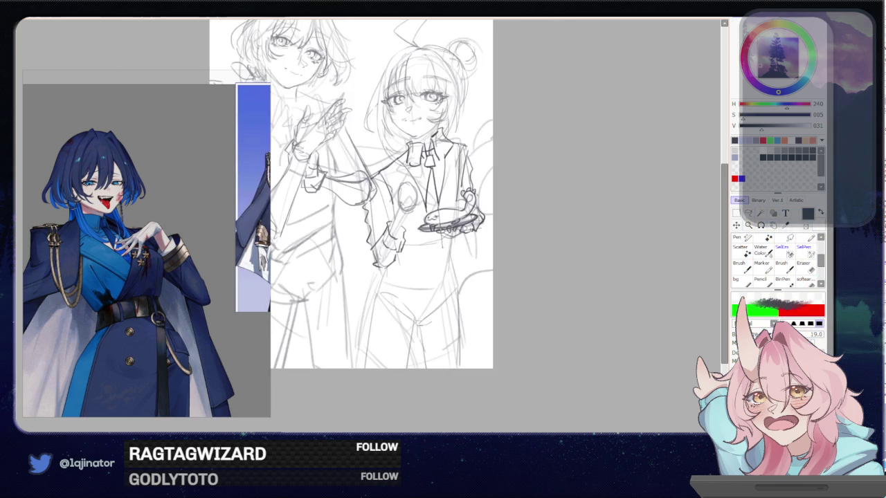
pyautogui.moveTo(432, 234); pyautogui.dragTo(433, 287)
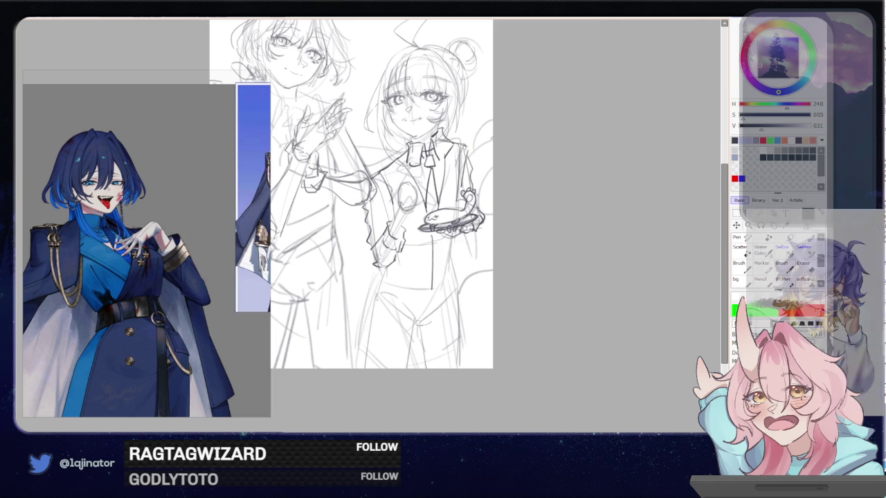
pyautogui.moveTo(386, 265)
pyautogui.mouseDown()
pyautogui.moveTo(373, 315)
pyautogui.moveTo(391, 298)
pyautogui.moveTo(374, 306)
pyautogui.moveTo(423, 313)
pyautogui.mouseUp()
pyautogui.hotkey('ctrl', 'z')
pyautogui.hotkey('ctrl', 'z')
pyautogui.moveTo(432, 280); pyautogui.dragTo(420, 312)
pyautogui.moveTo(433, 279); pyautogui.dragTo(437, 314)
pyautogui.moveTo(454, 237)
pyautogui.mouseDown()
pyautogui.moveTo(451, 257)
pyautogui.moveTo(465, 295)
pyautogui.mouseUp()
pyautogui.moveTo(454, 257); pyautogui.dragTo(465, 298)
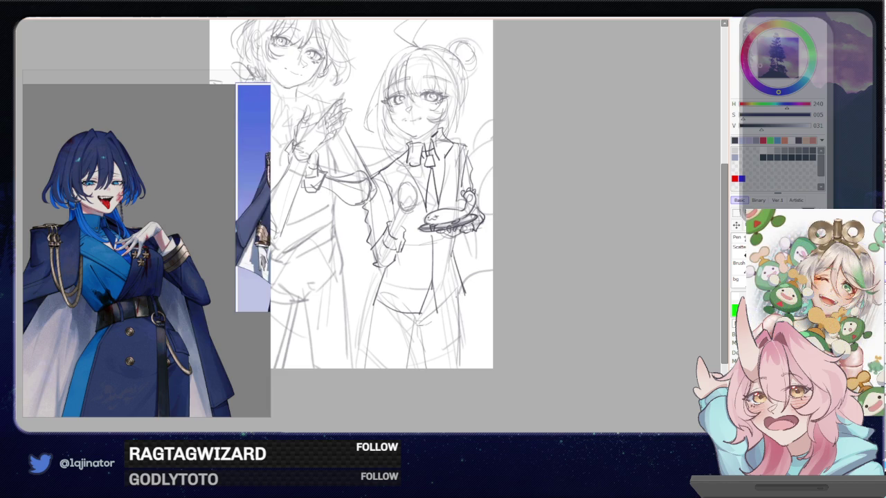
# Pencil in both legs with their outer and inner lines
pyautogui.moveTo(449, 304); pyautogui.dragTo(476, 265)
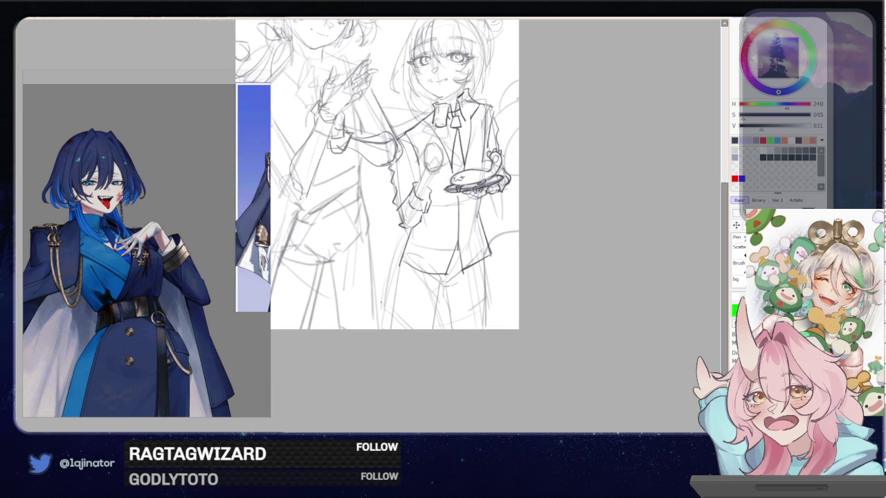
pyautogui.moveTo(403, 268)
pyautogui.mouseDown()
pyautogui.moveTo(392, 329)
pyautogui.moveTo(393, 317)
pyautogui.mouseUp()
pyautogui.moveTo(437, 284)
pyautogui.mouseDown()
pyautogui.moveTo(451, 296)
pyautogui.moveTo(430, 328)
pyautogui.mouseUp()
pyautogui.hotkey('ctrl', 'z')
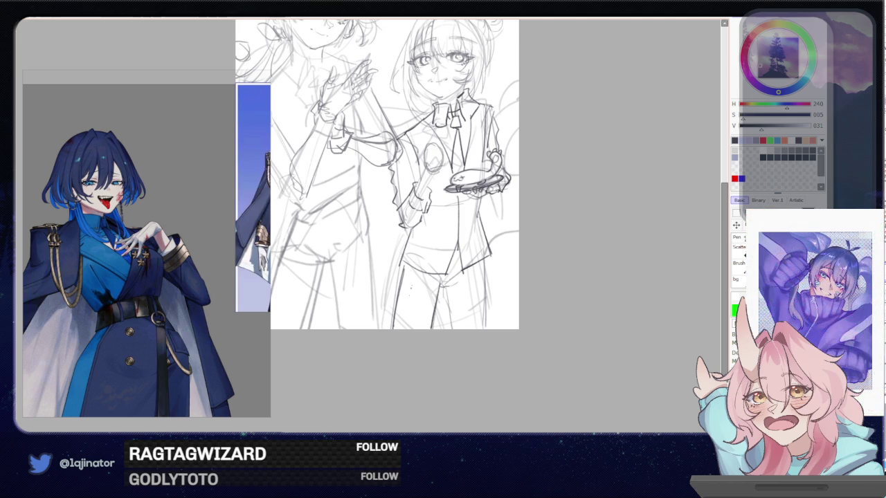
pyautogui.moveTo(484, 259); pyautogui.dragTo(486, 325)
pyautogui.moveTo(451, 288); pyautogui.dragTo(446, 329)
# Slightly widen the right character's body with a Ctrl+T transform
pyautogui.moveTo(564, 211); pyautogui.dragTo(538, 275)
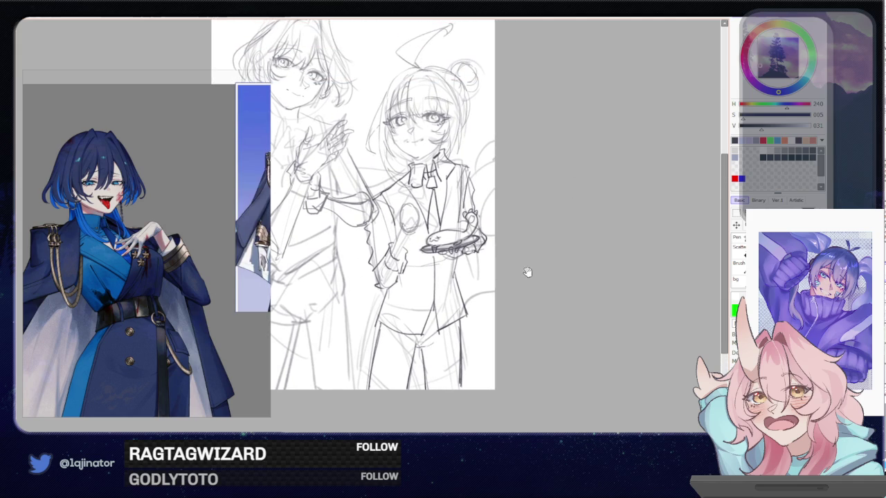
pyautogui.hotkey('ctrl', 't')
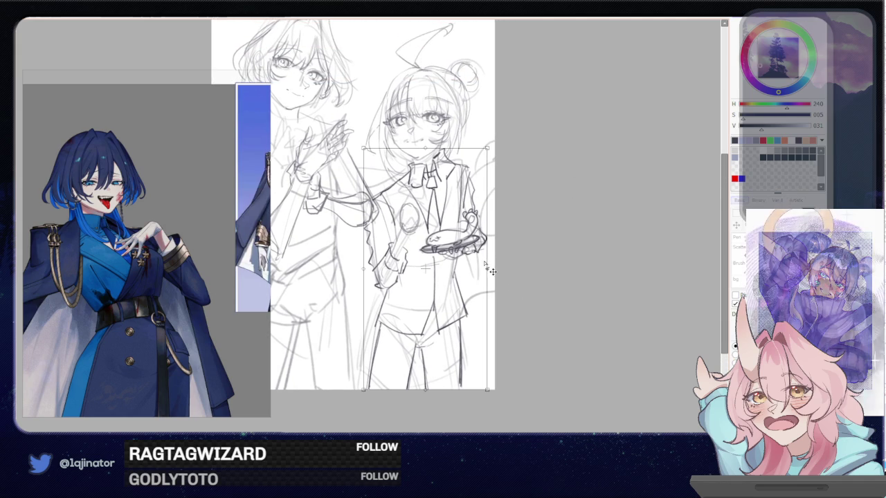
pyautogui.moveTo(372, 279); pyautogui.dragTo(367, 279)
pyautogui.press('Return')
# Zoom in and draw the spoon's handle below the oval plus strokes around its head
pyautogui.scroll(2, 418, 255)
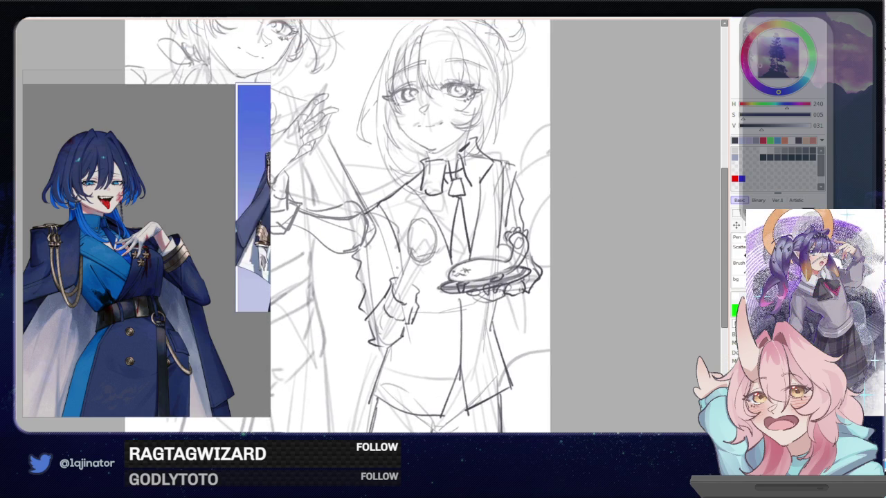
pyautogui.moveTo(411, 256); pyautogui.dragTo(396, 291)
pyautogui.hotkey('ctrl', 'z')
pyautogui.moveTo(407, 259); pyautogui.dragTo(396, 292)
pyautogui.moveTo(411, 224); pyautogui.dragTo(407, 253)
pyautogui.moveTo(421, 215); pyautogui.dragTo(415, 233)
pyautogui.moveTo(447, 208)
pyautogui.mouseDown()
pyautogui.moveTo(419, 219)
pyautogui.moveTo(443, 243)
pyautogui.moveTo(424, 262)
pyautogui.moveTo(411, 303)
pyautogui.mouseUp()
pyautogui.hotkey('ctrl', 'z')
pyautogui.hotkey('ctrl', 'z')
# Outline the spoon head's left, right and top edges
pyautogui.moveTo(406, 261)
pyautogui.mouseDown()
pyautogui.moveTo(391, 293)
pyautogui.moveTo(425, 257)
pyautogui.mouseUp()
pyautogui.moveTo(417, 219); pyautogui.dragTo(433, 245)
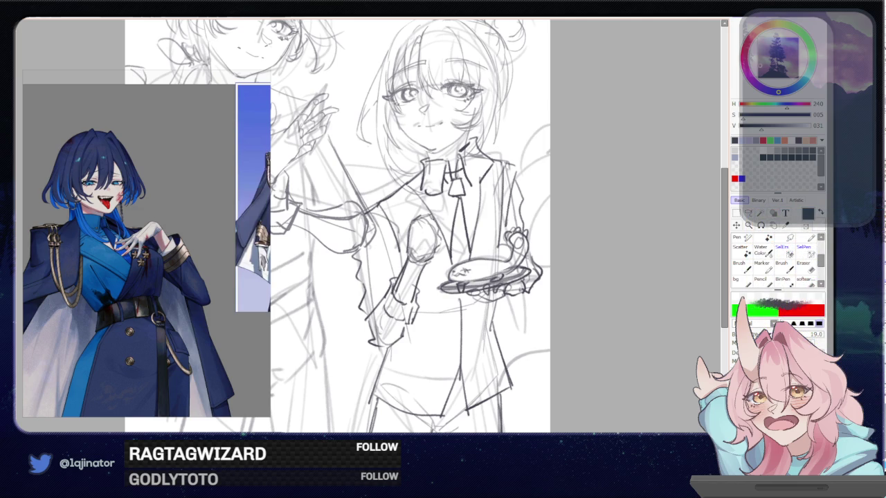
pyautogui.moveTo(440, 228)
pyautogui.mouseDown()
pyautogui.moveTo(436, 250)
pyautogui.moveTo(413, 248)
pyautogui.moveTo(427, 253)
pyautogui.mouseUp()
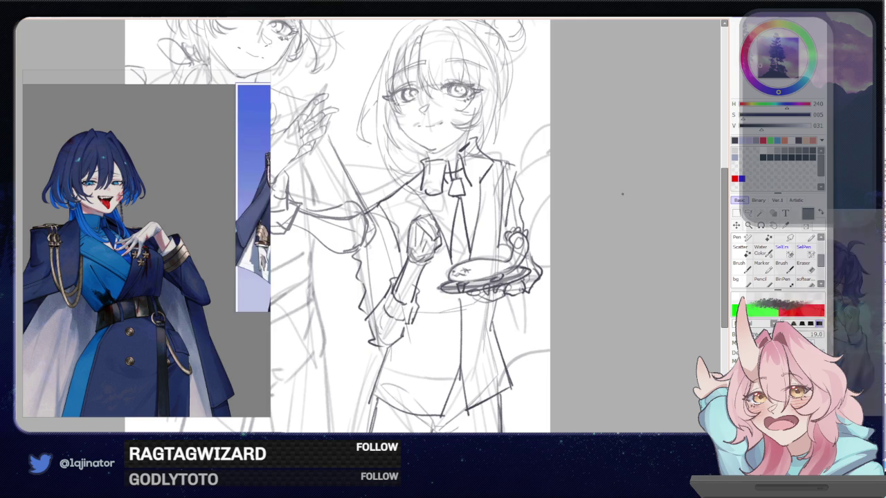
pyautogui.moveTo(514, 251); pyautogui.dragTo(517, 281)
pyautogui.moveTo(421, 249)
pyautogui.mouseDown()
pyautogui.moveTo(436, 246)
pyautogui.moveTo(443, 264)
pyautogui.mouseUp()
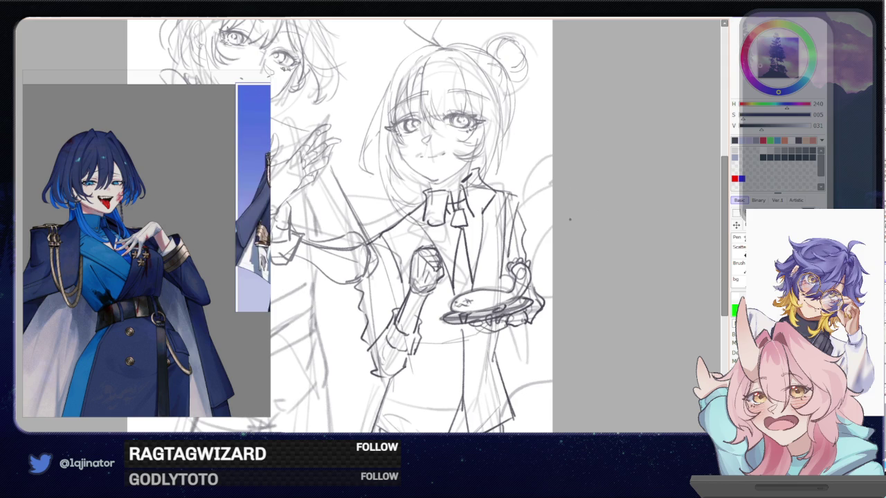
# Undo three times, reverting the spoon-head strokes to the earlier plate and jacket state
pyautogui.hotkey('ctrl', 'z')
pyautogui.hotkey('ctrl', 'z')
pyautogui.hotkey('ctrl', 'z')
pyautogui.hotkey('ctrl', 'z')
pyautogui.hotkey('ctrl', 'z')
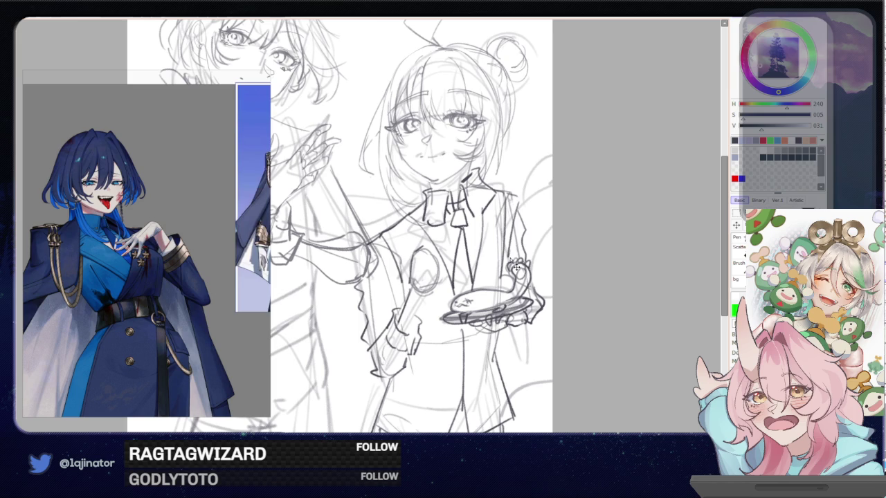
pyautogui.hotkey('ctrl', 'z')
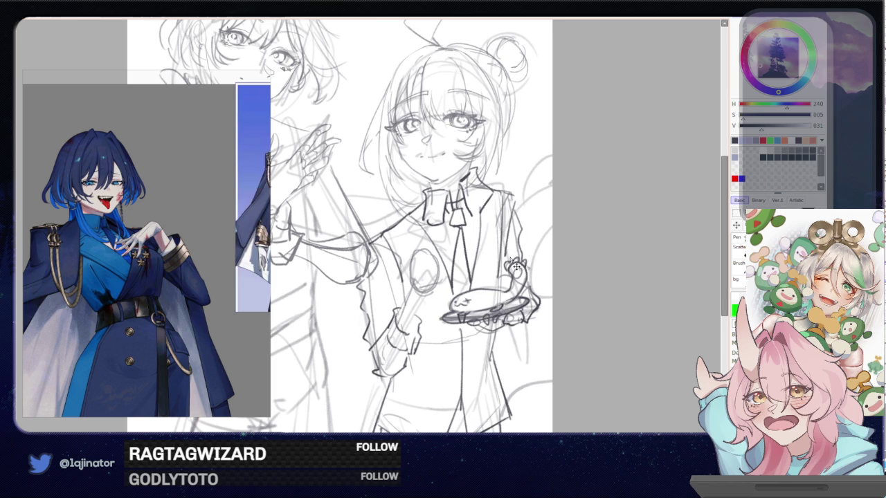
pyautogui.hotkey('ctrl', 'z')
pyautogui.hotkey('ctrl', 'z')
pyautogui.hotkey('ctrl', 'z')
pyautogui.hotkey('ctrl', 'z')
pyautogui.hotkey('ctrl', 'z')
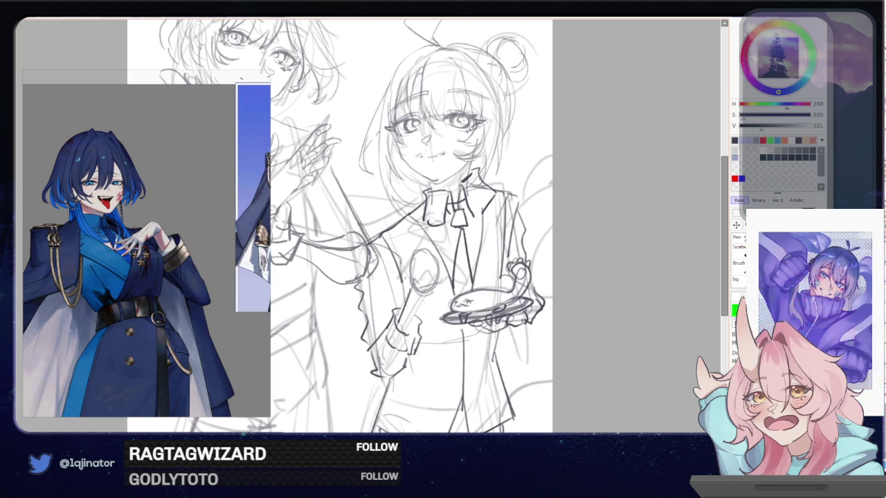
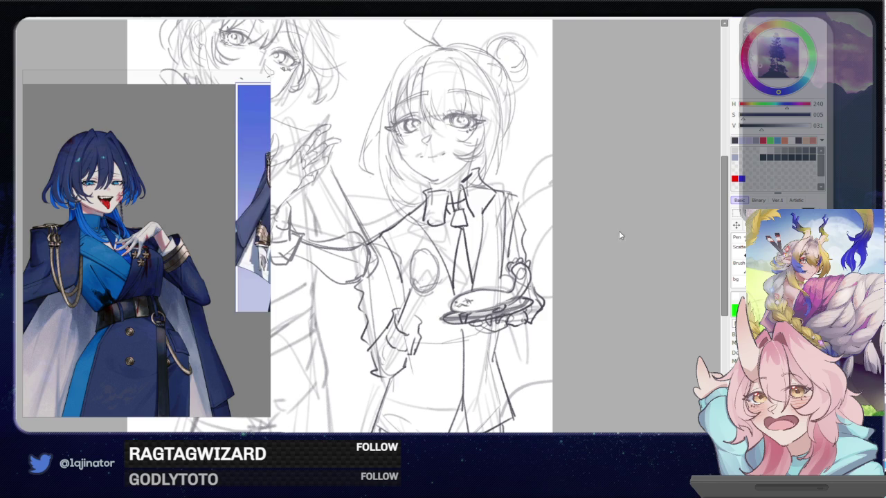
# Redraw the wand's round top, shaft and right edge, and add a line beside the plate
pyautogui.press('h')
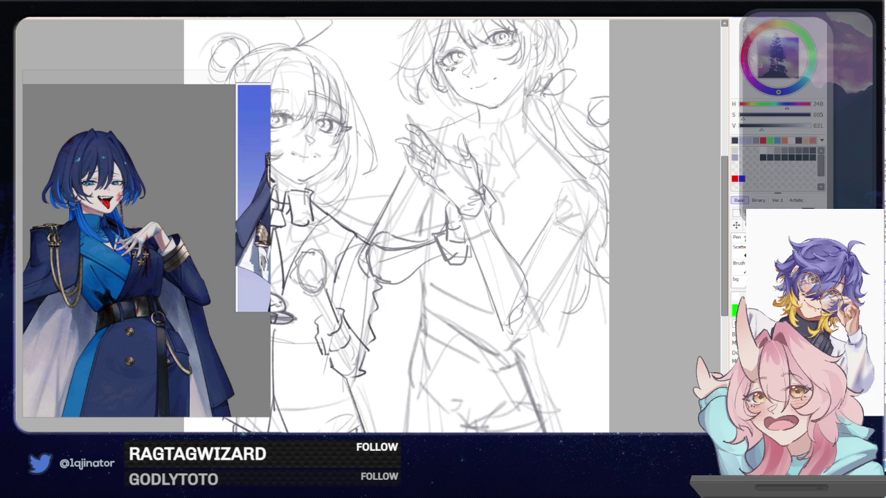
pyautogui.moveTo(324, 253)
pyautogui.mouseDown()
pyautogui.moveTo(329, 286)
pyautogui.moveTo(315, 301)
pyautogui.moveTo(288, 284)
pyautogui.moveTo(300, 290)
pyautogui.mouseUp()
pyautogui.moveTo(311, 305)
pyautogui.mouseDown()
pyautogui.moveTo(330, 340)
pyautogui.moveTo(321, 352)
pyautogui.mouseUp()
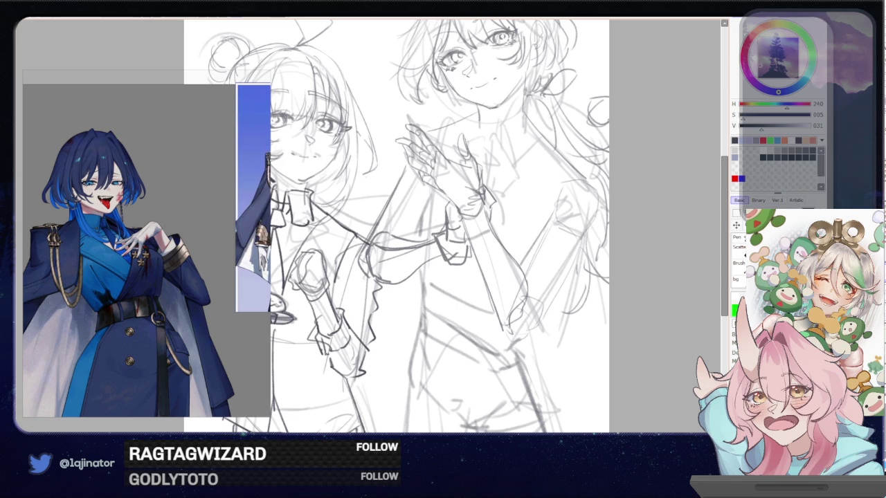
pyautogui.moveTo(336, 305)
pyautogui.mouseDown()
pyautogui.moveTo(355, 333)
pyautogui.moveTo(354, 382)
pyautogui.moveTo(362, 367)
pyautogui.mouseUp()
pyautogui.moveTo(374, 312)
pyautogui.mouseDown()
pyautogui.moveTo(377, 336)
pyautogui.moveTo(354, 378)
pyautogui.mouseUp()
pyautogui.press('-')
pyautogui.press('-')
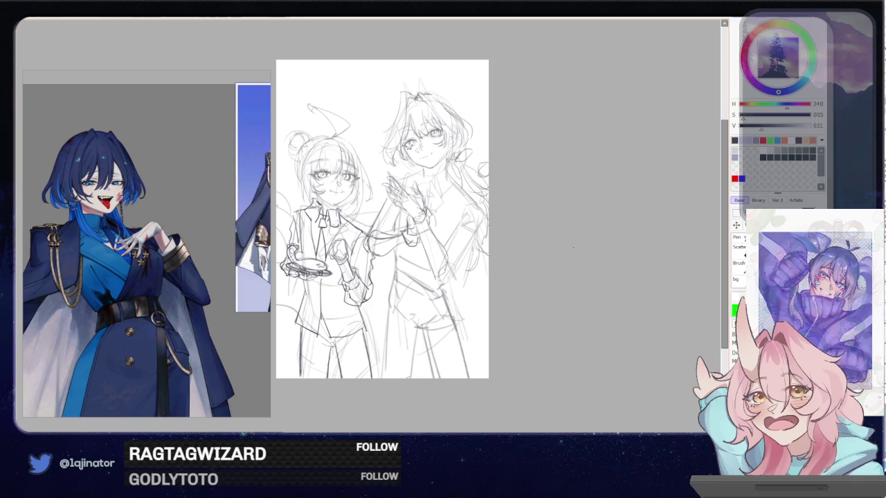
pyautogui.press('+')
pyautogui.press('+')
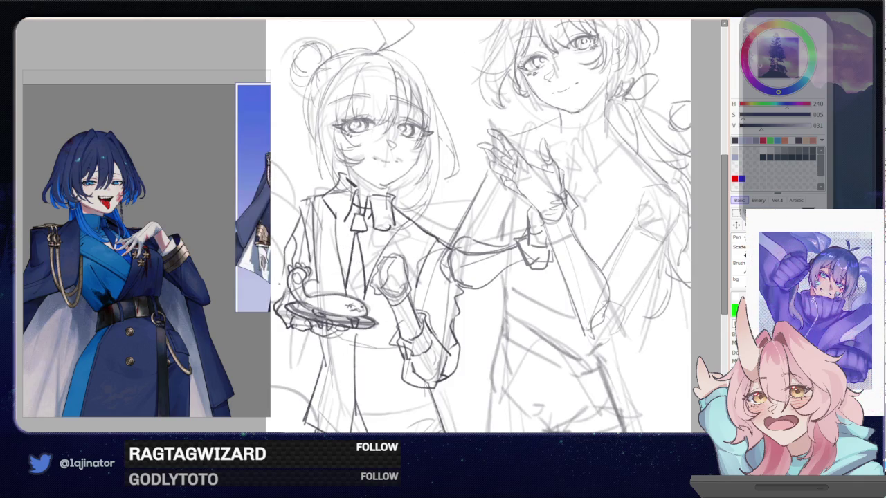
pyautogui.moveTo(415, 207); pyautogui.dragTo(457, 190)
pyautogui.moveTo(329, 249)
pyautogui.mouseDown()
pyautogui.moveTo(313, 305)
pyautogui.moveTo(348, 322)
pyautogui.mouseUp()
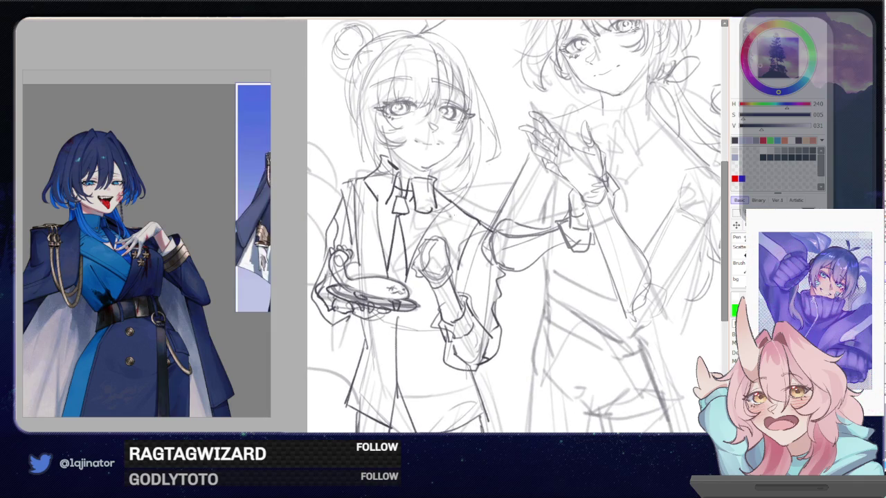
# Zoom out and mirror the view to check the sketch's proportions
pyautogui.press('-')
pyautogui.press('-')
pyautogui.moveTo(591, 240); pyautogui.dragTo(551, 278)
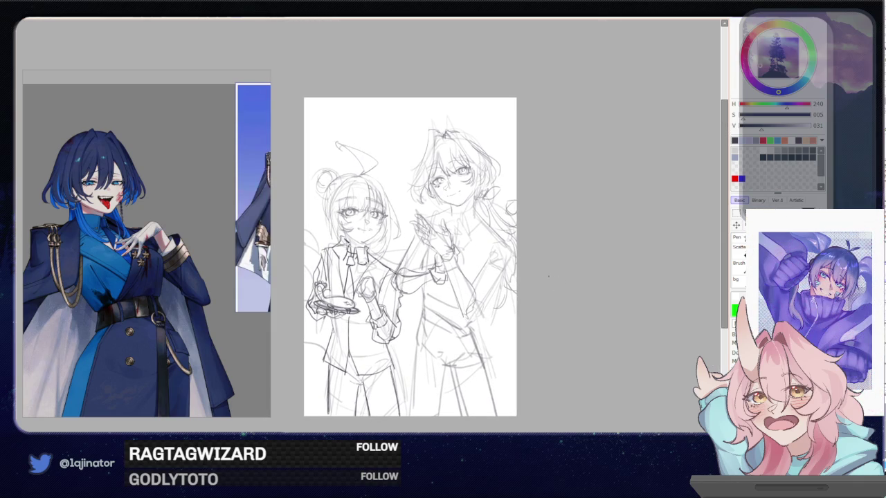
pyautogui.press('h')
pyautogui.press('+')
pyautogui.press('+')
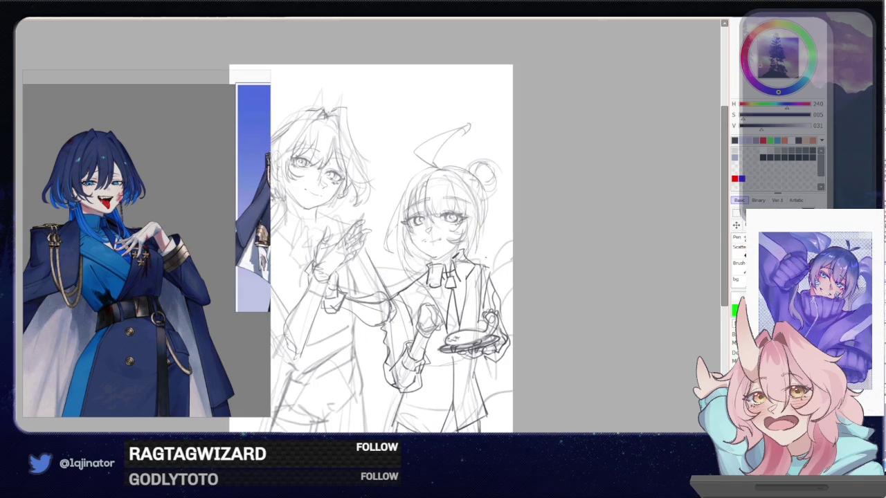
pyautogui.moveTo(484, 299); pyautogui.dragTo(471, 258)
pyautogui.press('Delete')
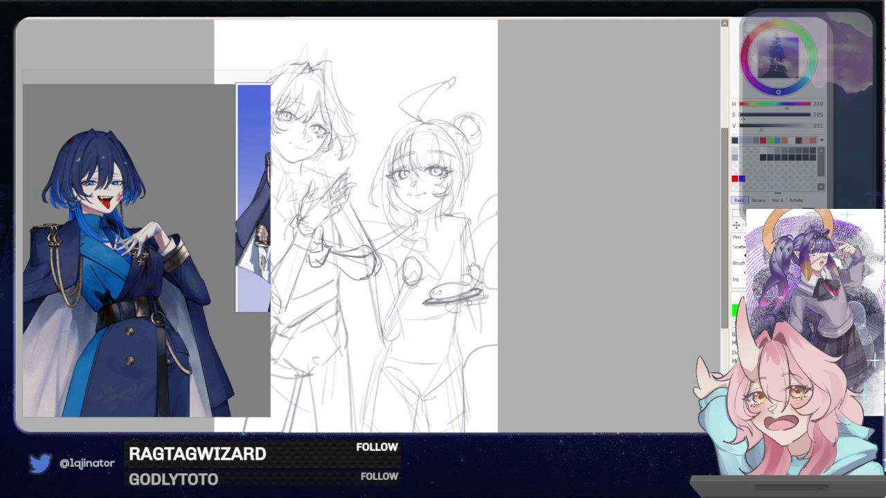
pyautogui.hotkey('ctrl', 'z')
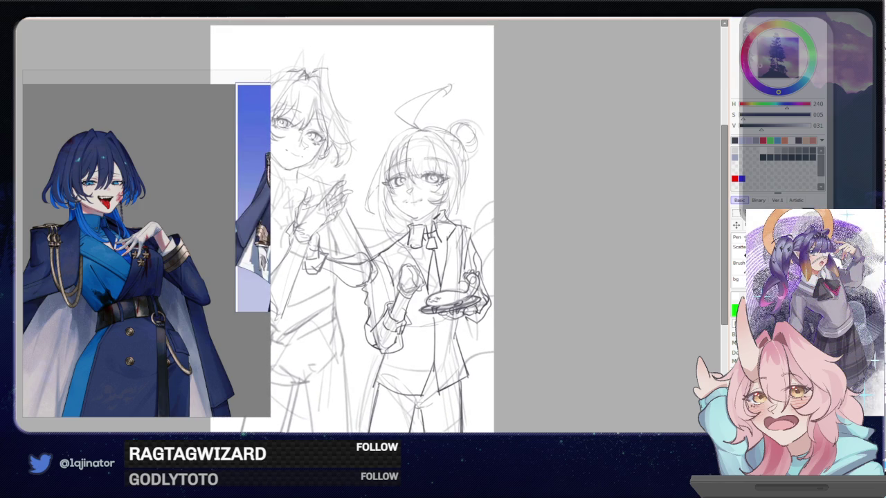
pyautogui.moveTo(472, 221); pyautogui.dragTo(459, 234)
pyautogui.scroll(2, 458, 232)
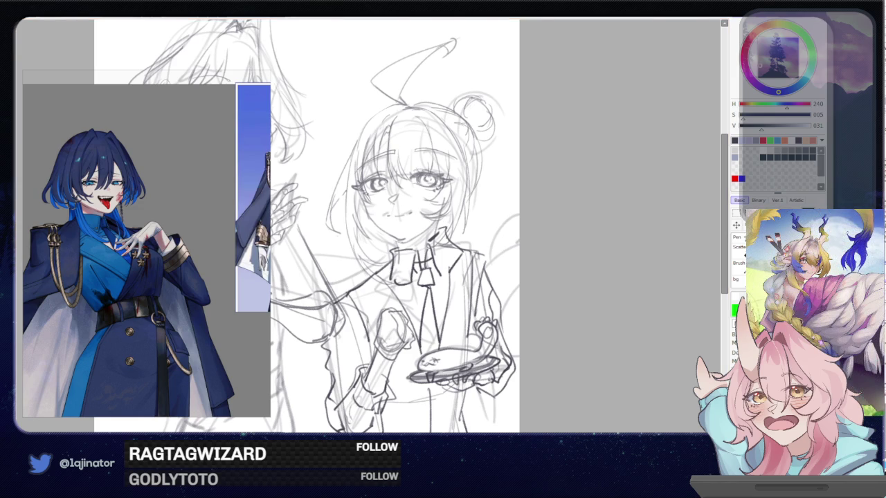
# Transform the lower part of the sketch, moving it down and left
pyautogui.hotkey('ctrl', 't')
pyautogui.scroll(-2, 498, 235)
pyautogui.moveTo(467, 228)
pyautogui.mouseDown()
pyautogui.moveTo(434, 272)
pyautogui.moveTo(450, 263)
pyautogui.moveTo(419, 291)
pyautogui.moveTo(445, 268)
pyautogui.mouseUp()
# Nudge the transformed arm and tray lines into place and apply the transform
pyautogui.moveTo(380, 305); pyautogui.dragTo(364, 251)
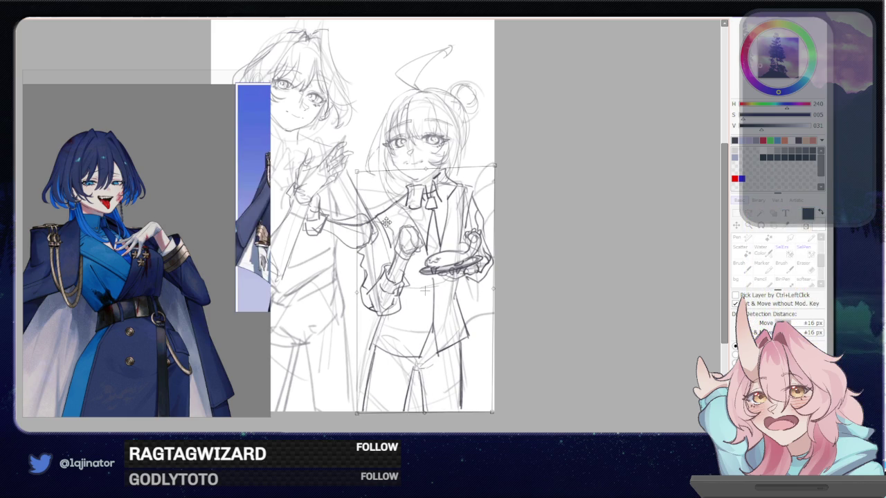
pyautogui.moveTo(457, 345); pyautogui.dragTo(454, 340)
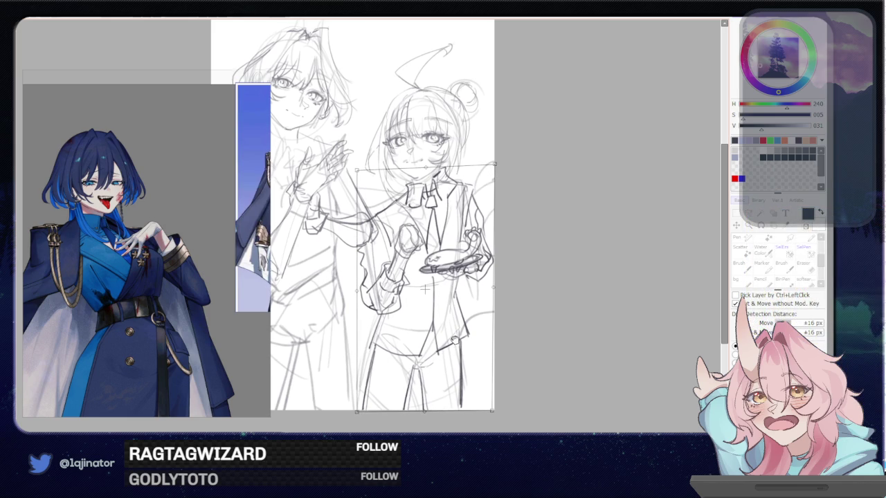
pyautogui.press('ctrl')
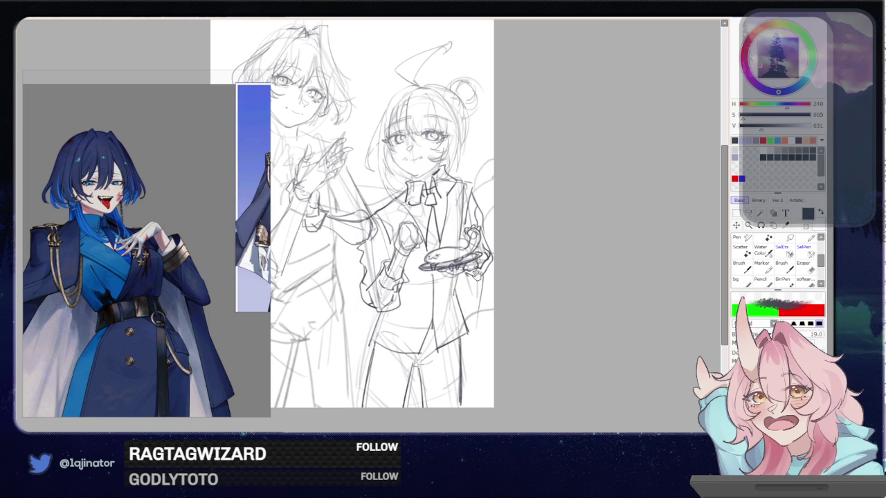
# Draw a darker line down the leg and small strokes at the knee
pyautogui.scroll(-2, 382, 215)
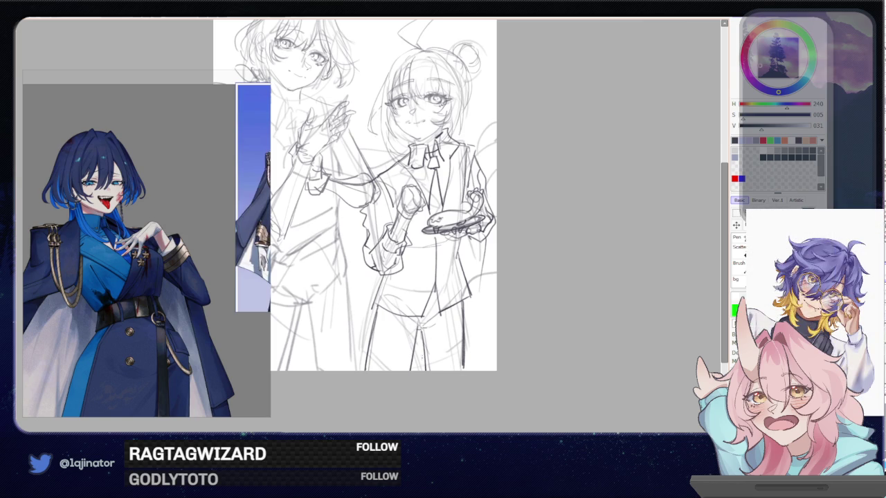
pyautogui.moveTo(423, 329); pyautogui.dragTo(420, 372)
pyautogui.moveTo(413, 324); pyautogui.dragTo(435, 330)
pyautogui.moveTo(545, 229)
pyautogui.mouseDown()
pyautogui.moveTo(512, 261)
pyautogui.moveTo(480, 274)
pyautogui.moveTo(459, 277)
pyautogui.moveTo(436, 263)
pyautogui.moveTo(418, 303)
pyautogui.mouseUp()
pyautogui.moveTo(396, 257); pyautogui.dragTo(401, 264)
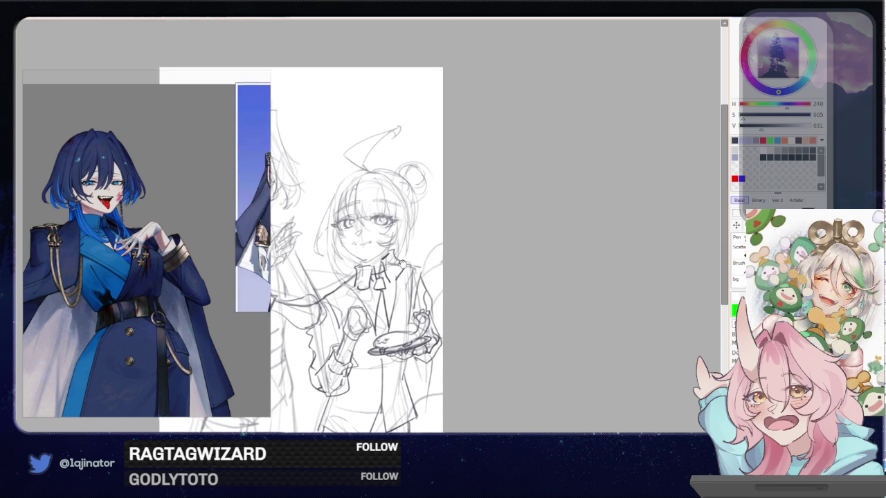
# With the canvas tilted and the colour switched to black, add a small mark at the jacket collar
pyautogui.scroll(2, 400, 263)
pyautogui.press('End')
pyautogui.press('End')
pyautogui.press('End')
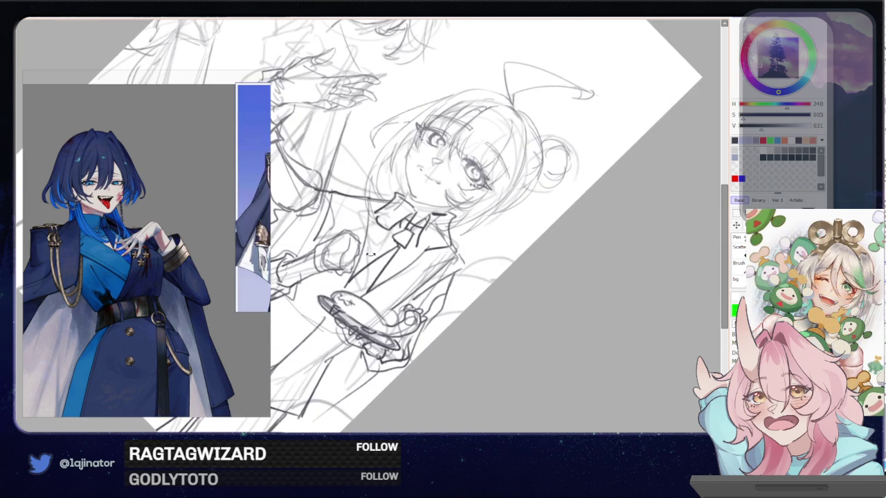
pyautogui.press('x')
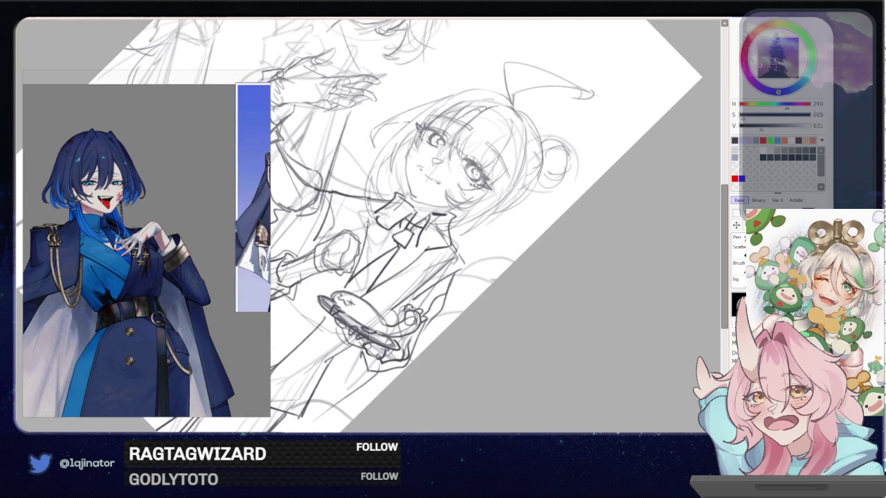
pyautogui.press('x')
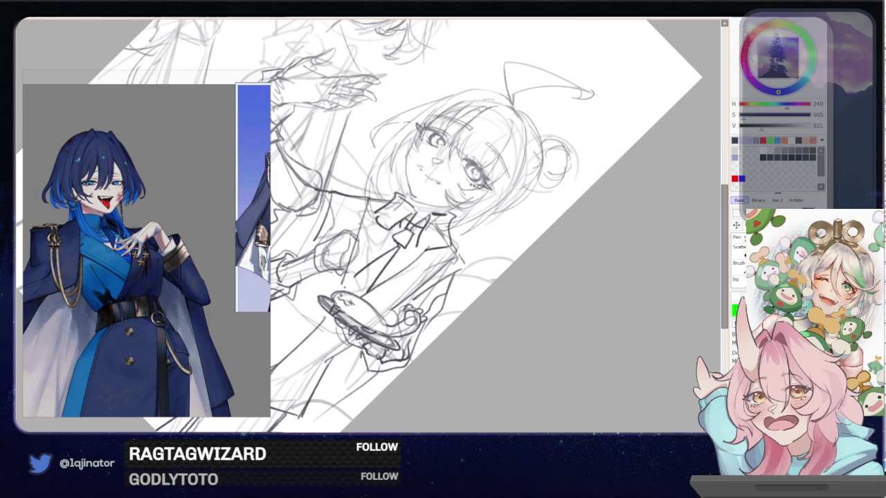
pyautogui.press('Delete')
pyautogui.press('Delete')
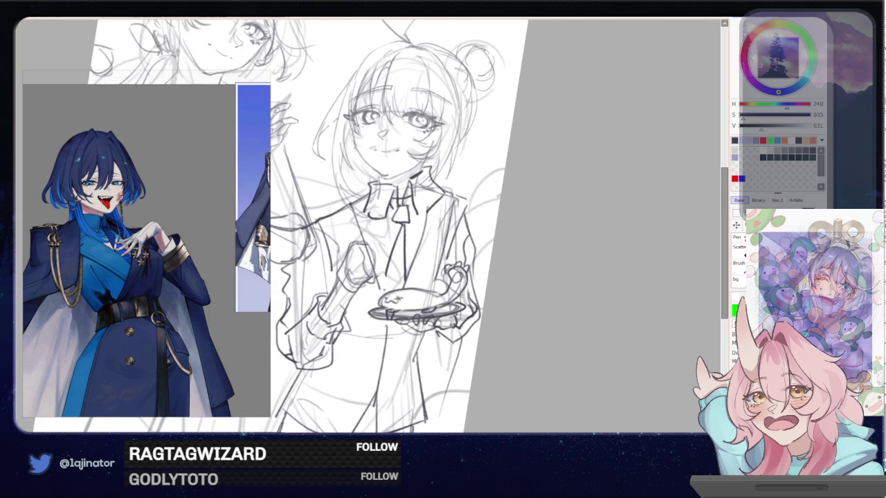
pyautogui.press('x')
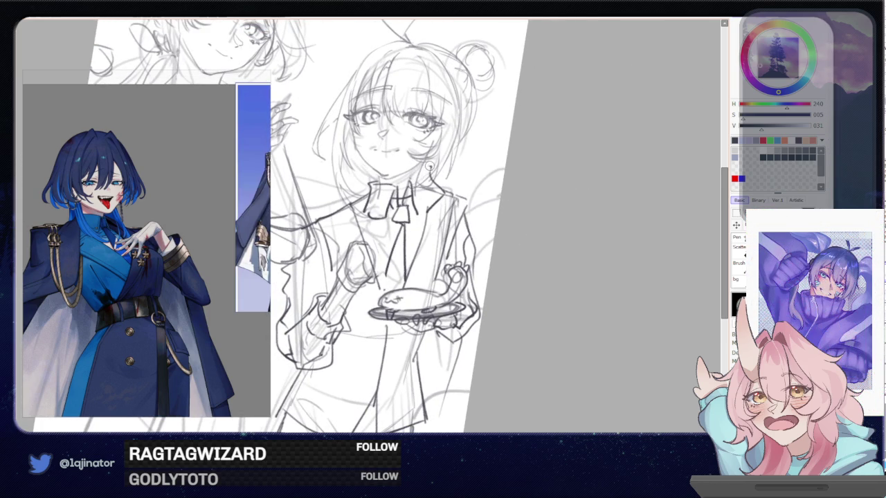
pyautogui.press('x')
pyautogui.press('x')
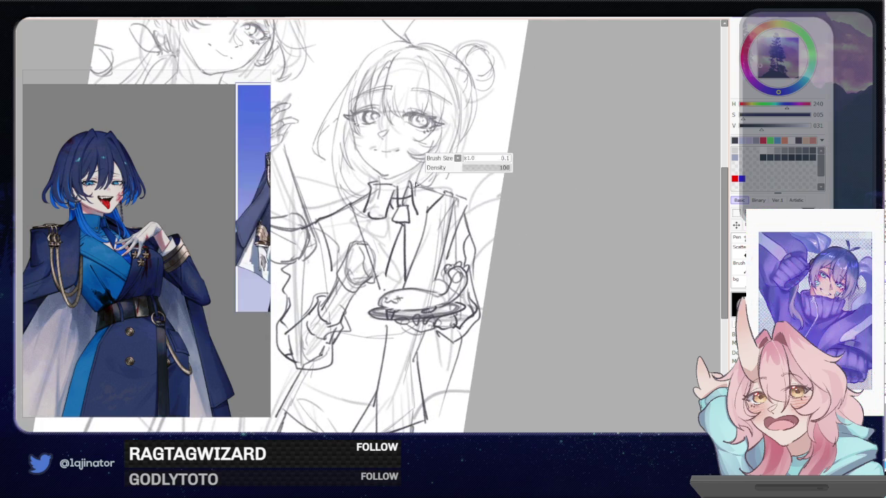
pyautogui.press('x')
pyautogui.moveTo(410, 181)
pyautogui.mouseDown()
pyautogui.moveTo(430, 190)
pyautogui.moveTo(433, 201)
pyautogui.moveTo(421, 214)
pyautogui.mouseUp()
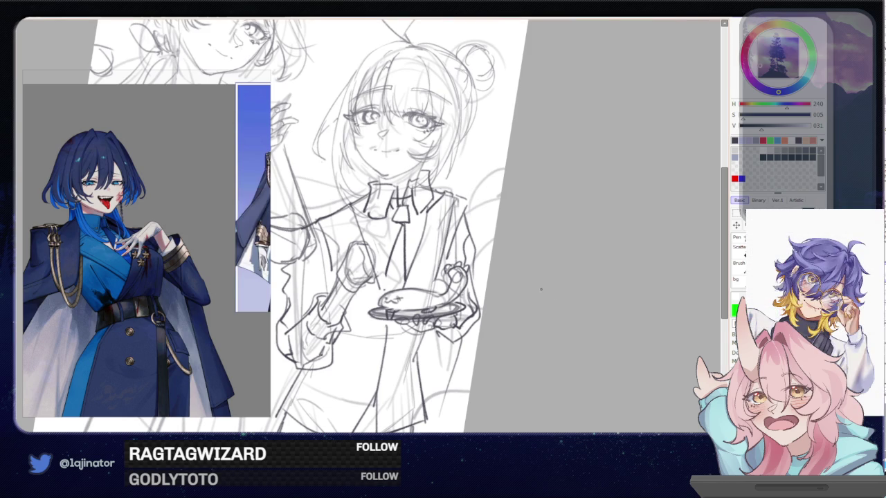
# Zoom out to show both characters
pyautogui.moveTo(543, 290); pyautogui.dragTo(497, 272)
pyautogui.scroll(-2, 496, 272)
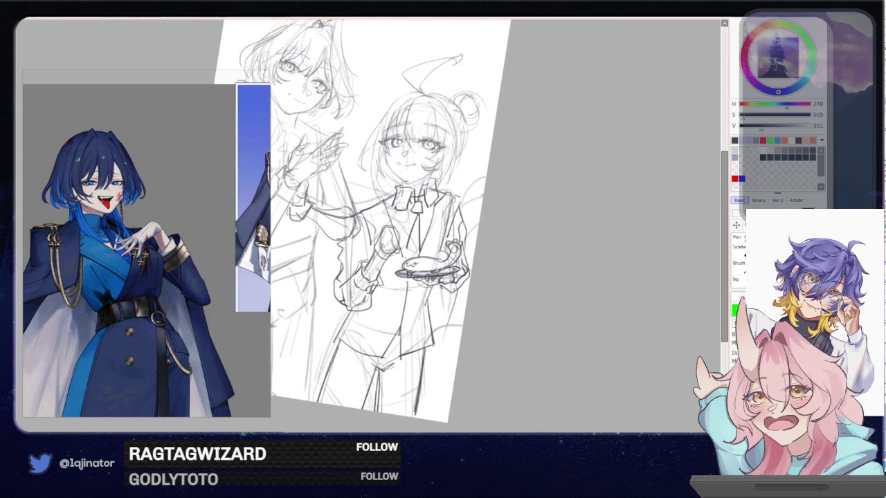
pyautogui.scroll(2, 370, 231)
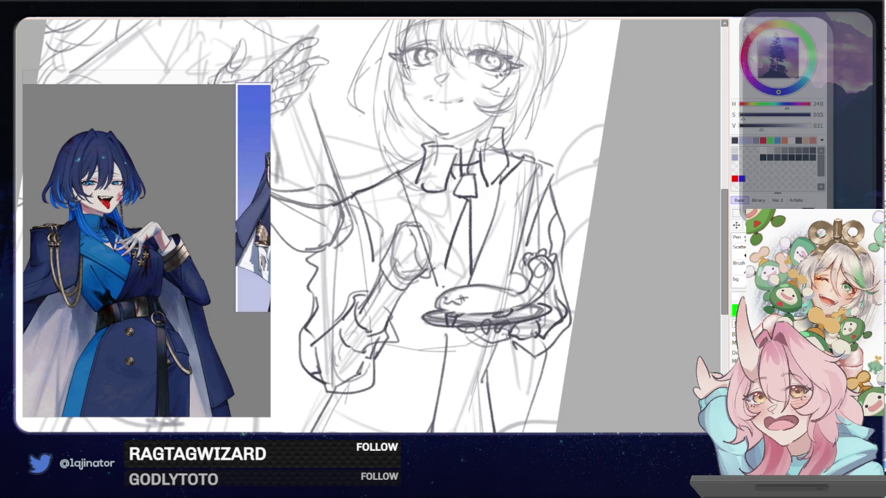
pyautogui.press('-')
pyautogui.press('-')
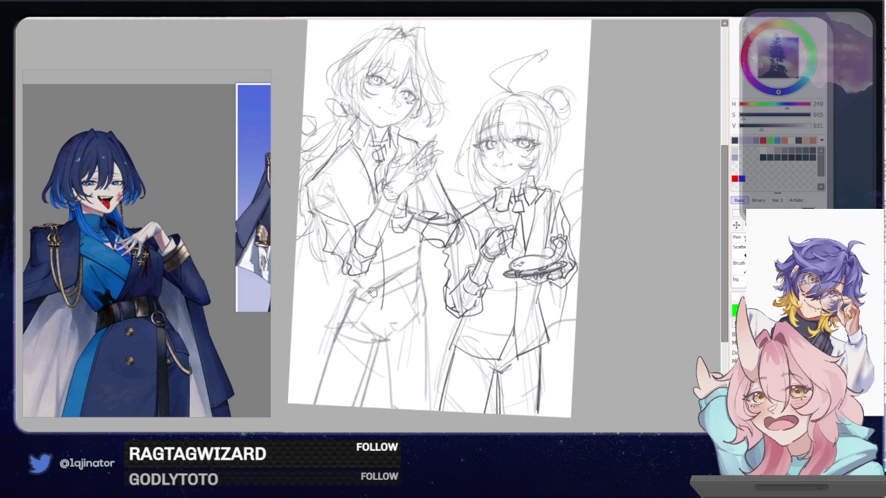
# Darken the lower-left leg lines and add a vertical line to the trousers
pyautogui.moveTo(373, 288); pyautogui.dragTo(388, 243)
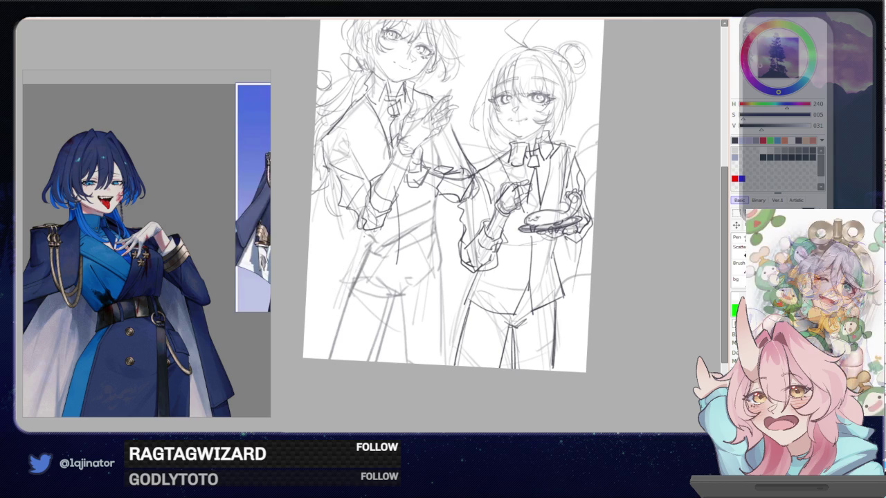
pyautogui.moveTo(325, 324); pyautogui.dragTo(317, 341)
pyautogui.moveTo(366, 256); pyautogui.dragTo(314, 339)
pyautogui.moveTo(401, 212)
pyautogui.mouseDown()
pyautogui.moveTo(400, 286)
pyautogui.moveTo(375, 286)
pyautogui.moveTo(315, 331)
pyautogui.mouseUp()
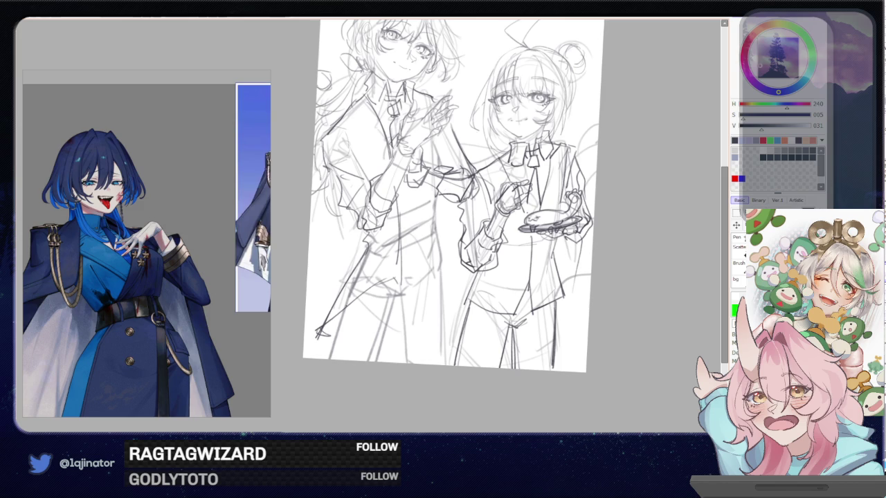
pyautogui.moveTo(429, 178)
pyautogui.mouseDown()
pyautogui.moveTo(427, 227)
pyautogui.moveTo(450, 321)
pyautogui.mouseUp()
pyautogui.hotkey('ctrl', 'z')
# Add long vertical clothing lines, short hatching, and faint lines along the legs
pyautogui.moveTo(429, 187)
pyautogui.mouseDown()
pyautogui.moveTo(438, 298)
pyautogui.moveTo(455, 297)
pyautogui.moveTo(464, 313)
pyautogui.mouseUp()
pyautogui.moveTo(466, 204)
pyautogui.mouseDown()
pyautogui.moveTo(454, 301)
pyautogui.moveTo(434, 272)
pyautogui.mouseUp()
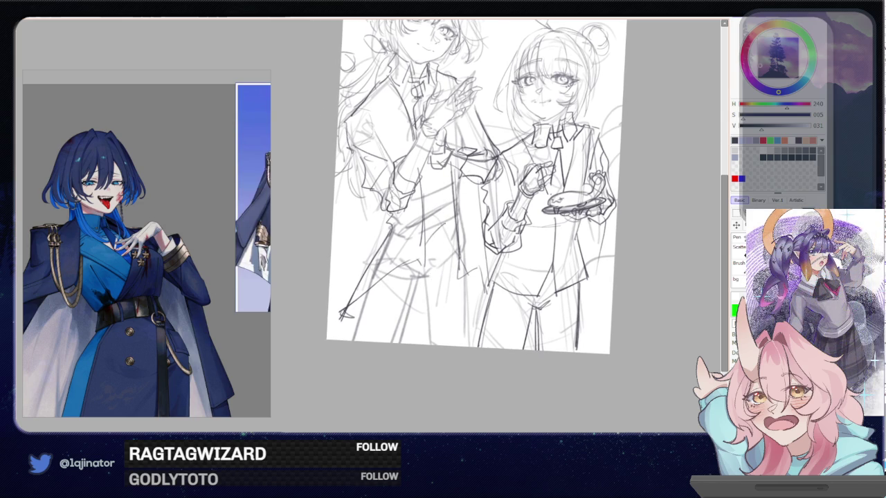
pyautogui.moveTo(427, 229)
pyautogui.mouseDown()
pyautogui.moveTo(450, 217)
pyautogui.moveTo(453, 225)
pyautogui.mouseUp()
pyautogui.moveTo(424, 271); pyautogui.dragTo(413, 344)
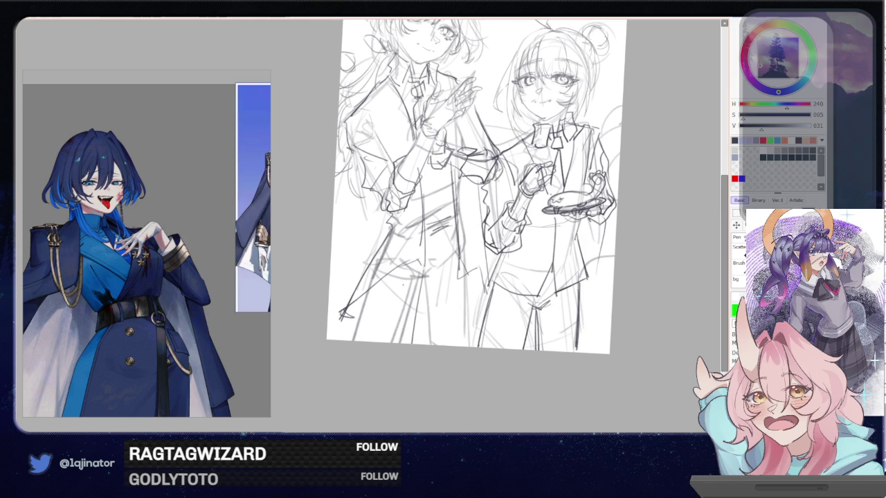
pyautogui.moveTo(376, 283); pyautogui.dragTo(358, 340)
pyautogui.moveTo(466, 275); pyautogui.dragTo(464, 347)
# Darken the sleeve line between the two figures, then level the canvas rotation
pyautogui.moveTo(599, 170)
pyautogui.mouseDown()
pyautogui.moveTo(565, 251)
pyautogui.moveTo(568, 274)
pyautogui.mouseUp()
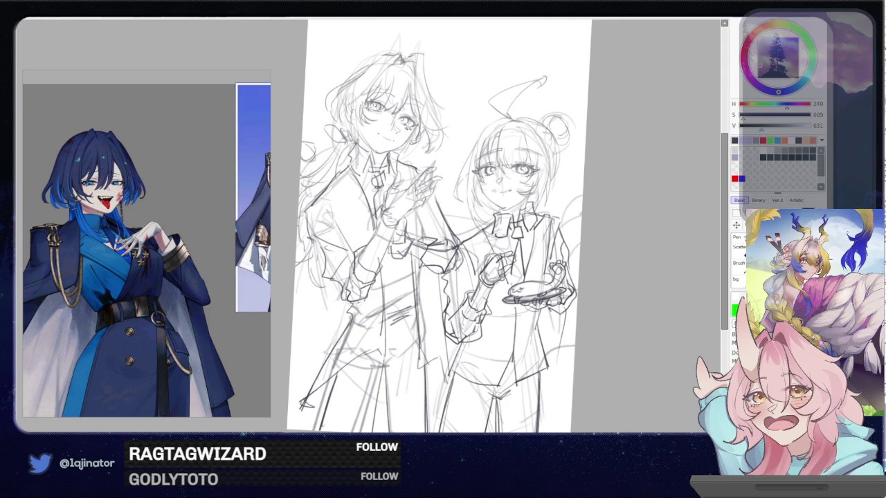
pyautogui.moveTo(389, 235); pyautogui.dragTo(458, 244)
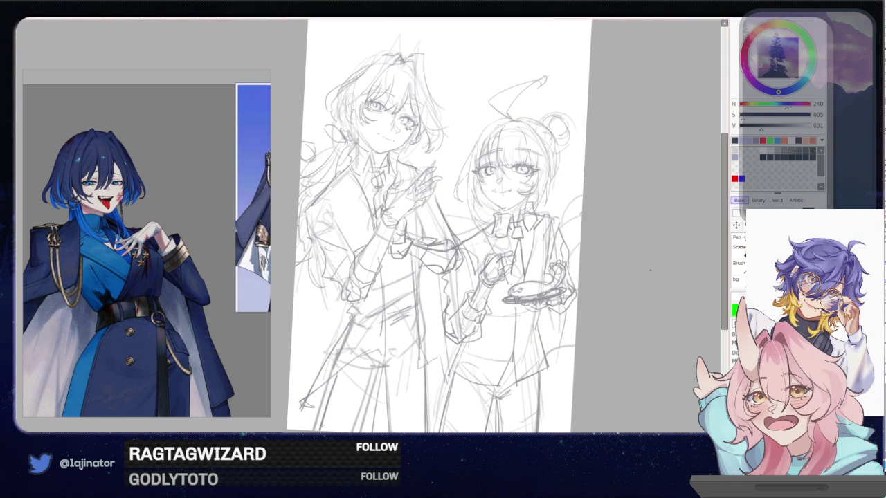
pyautogui.moveTo(615, 254)
pyautogui.mouseDown()
pyautogui.moveTo(579, 282)
pyautogui.moveTo(618, 284)
pyautogui.mouseUp()
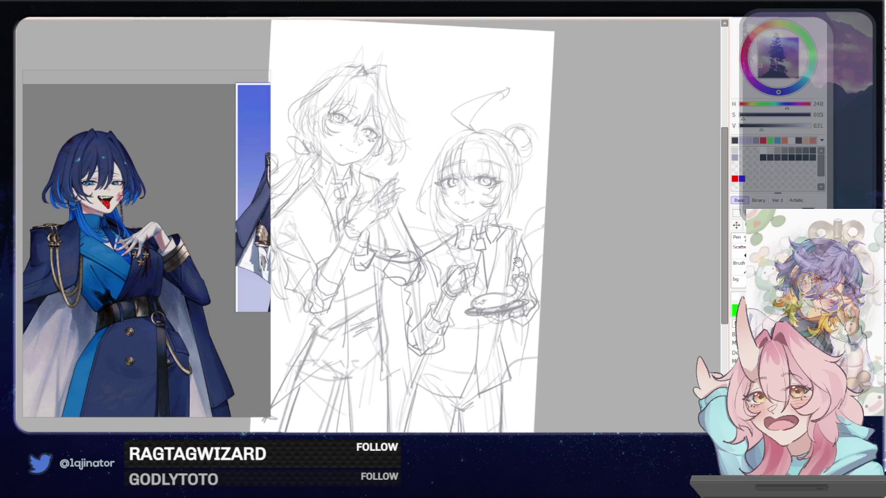
pyautogui.press('Home')
pyautogui.moveTo(542, 268); pyautogui.dragTo(536, 259)
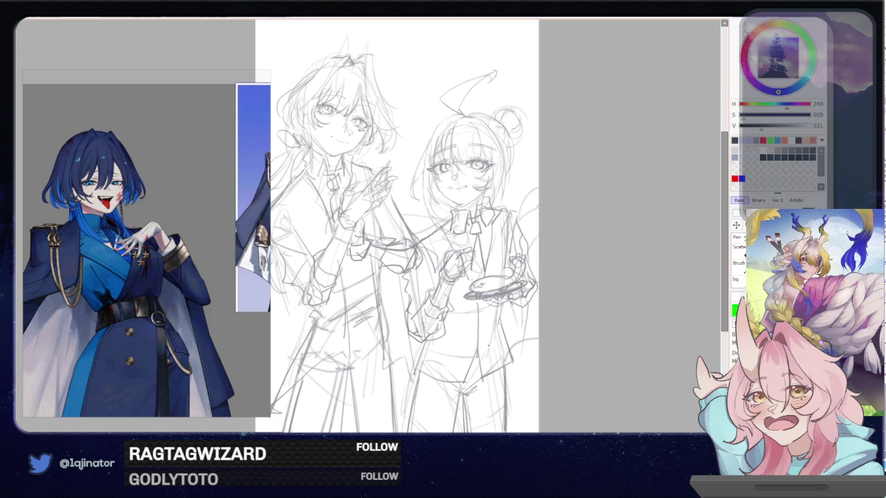
# Zoom into the left character's face and reduce the brush size from 13 to 8
pyautogui.scroll(1, 563, 311)
pyautogui.scroll(1, 563, 311)
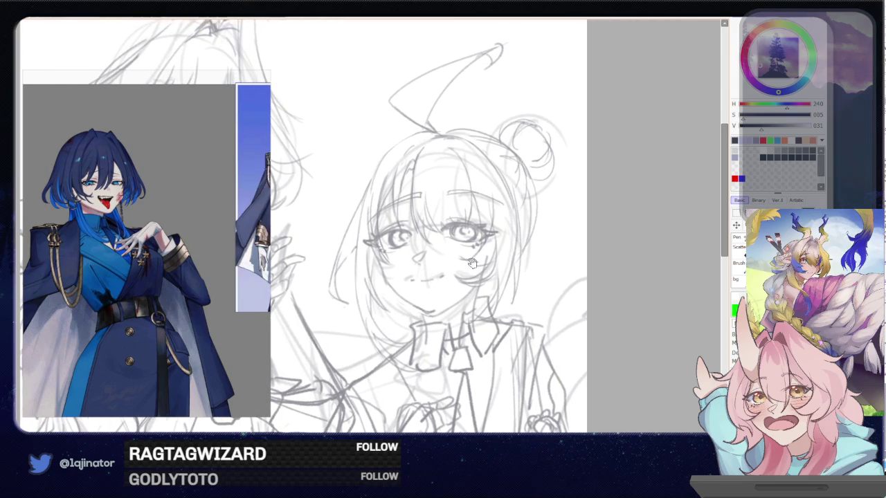
pyautogui.moveTo(462, 299); pyautogui.dragTo(564, 291)
pyautogui.hotkey('ctrl', 'z')
pyautogui.scroll(-2, 476, 294)
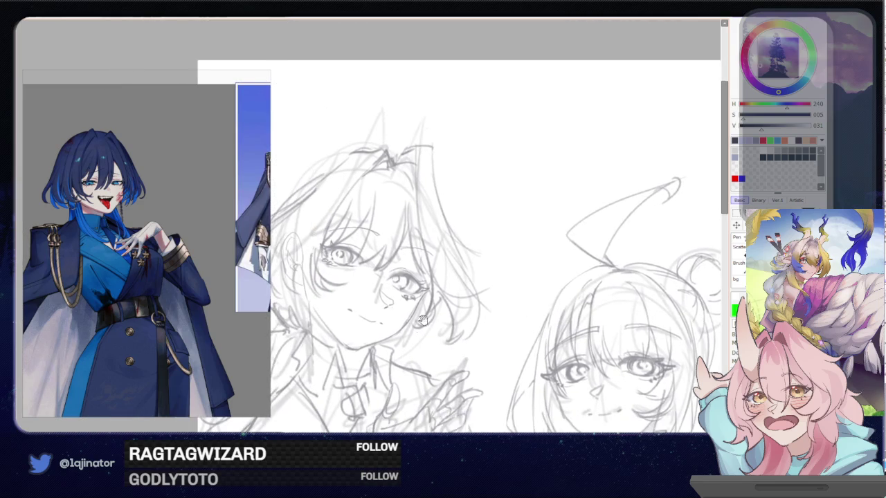
pyautogui.scroll(1, 374, 239)
pyautogui.scroll(1, 540, 241)
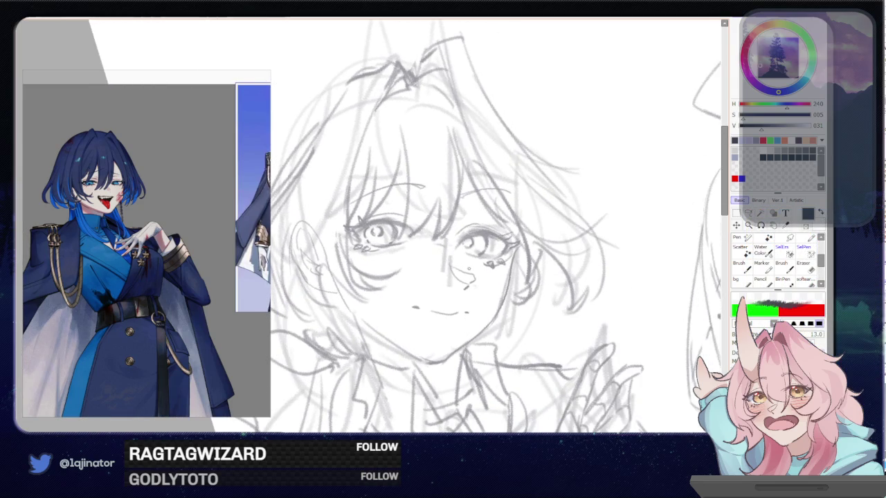
pyautogui.moveTo(541, 241); pyautogui.dragTo(535, 241)
# Restroke the upper eyelid, add lash marks under the eye, and shade the iris
pyautogui.moveTo(461, 236)
pyautogui.mouseDown()
pyautogui.moveTo(508, 242)
pyautogui.moveTo(492, 224)
pyautogui.mouseUp()
pyautogui.hotkey('ctrl', 'z')
pyautogui.moveTo(479, 264); pyautogui.dragTo(490, 262)
pyautogui.moveTo(509, 251)
pyautogui.mouseDown()
pyautogui.moveTo(501, 263)
pyautogui.moveTo(487, 259)
pyautogui.moveTo(514, 237)
pyautogui.moveTo(502, 243)
pyautogui.mouseUp()
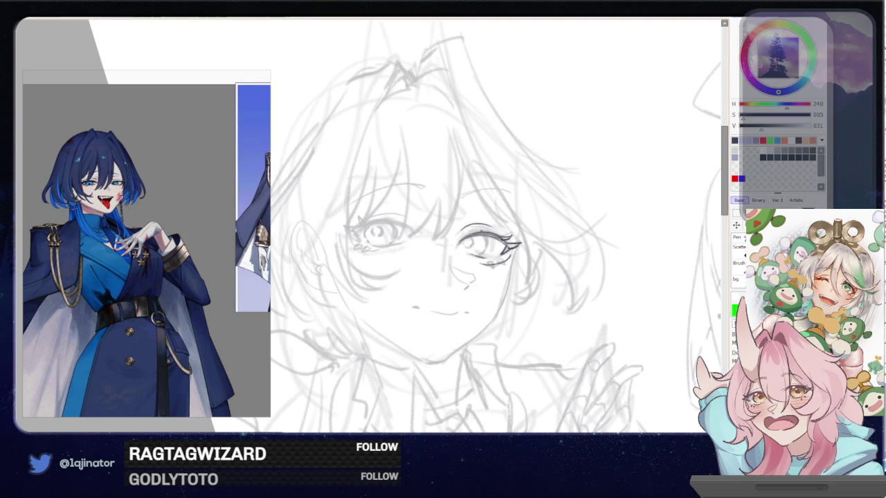
pyautogui.moveTo(483, 235)
pyautogui.mouseDown()
pyautogui.moveTo(486, 256)
pyautogui.moveTo(472, 247)
pyautogui.mouseUp()
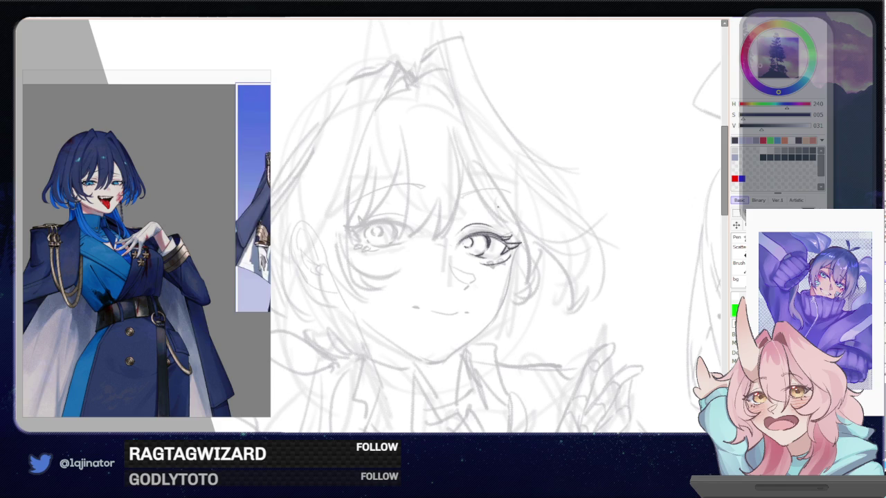
# In a mirrored view, darken both irises and the lower lash lines
pyautogui.press('Insert')
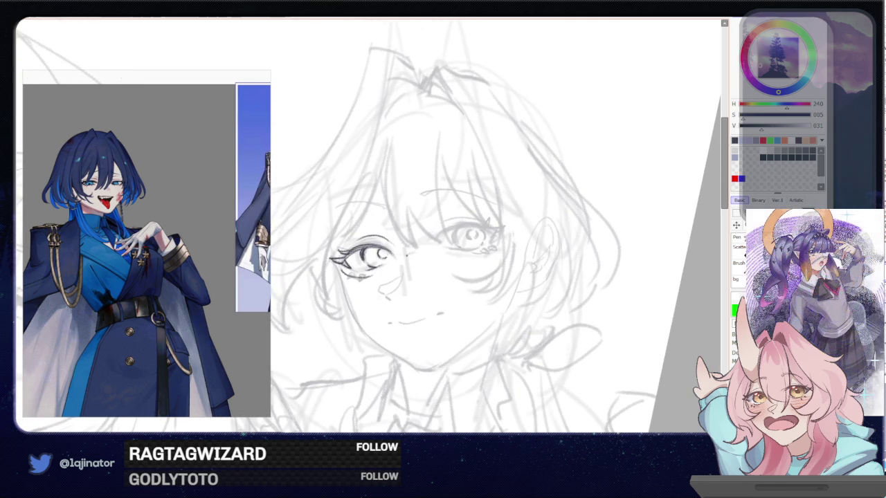
pyautogui.moveTo(435, 236)
pyautogui.mouseDown()
pyautogui.moveTo(492, 217)
pyautogui.moveTo(499, 235)
pyautogui.moveTo(491, 219)
pyautogui.moveTo(507, 227)
pyautogui.moveTo(499, 243)
pyautogui.moveTo(476, 253)
pyautogui.moveTo(457, 241)
pyautogui.moveTo(485, 242)
pyautogui.moveTo(471, 239)
pyautogui.mouseUp()
pyautogui.hotkey('ctrl', 'z')
pyautogui.hotkey('ctrl', 'z')
pyautogui.hotkey('ctrl', 'z')
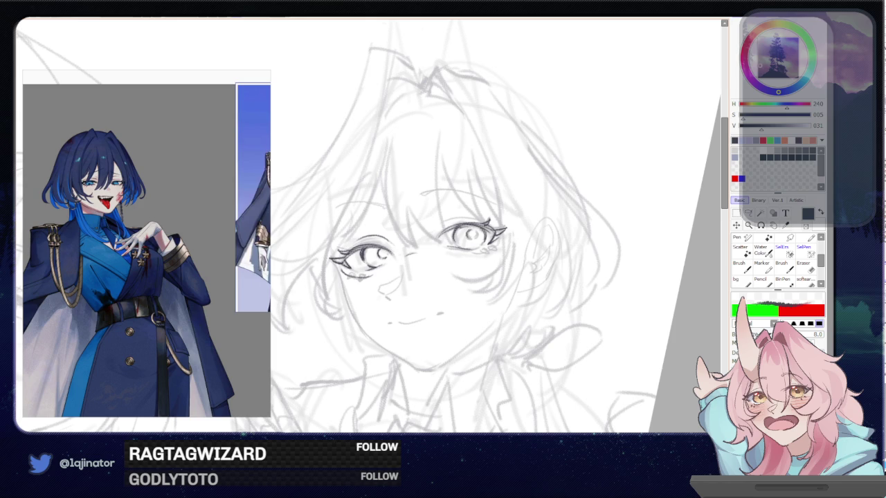
pyautogui.moveTo(381, 249); pyautogui.dragTo(382, 258)
pyautogui.moveTo(468, 230); pyautogui.dragTo(484, 254)
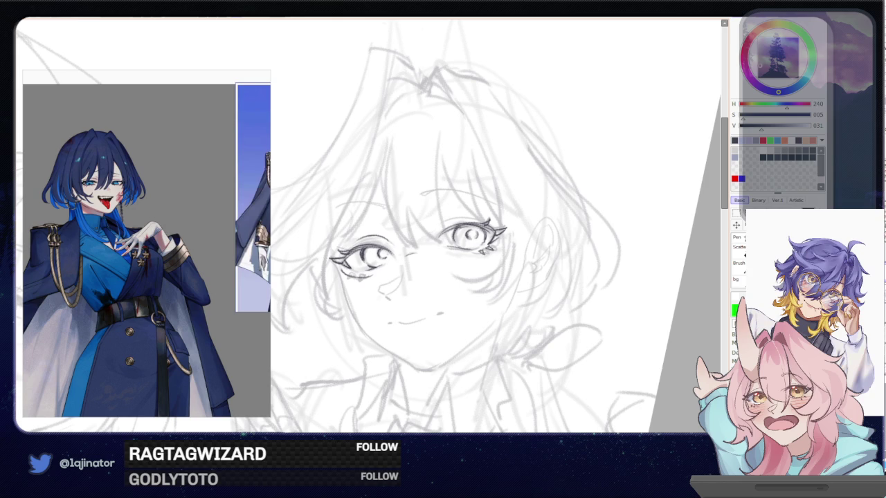
pyautogui.moveTo(358, 276)
pyautogui.mouseDown()
pyautogui.moveTo(365, 280)
pyautogui.moveTo(355, 278)
pyautogui.mouseUp()
pyautogui.moveTo(467, 243); pyautogui.dragTo(497, 251)
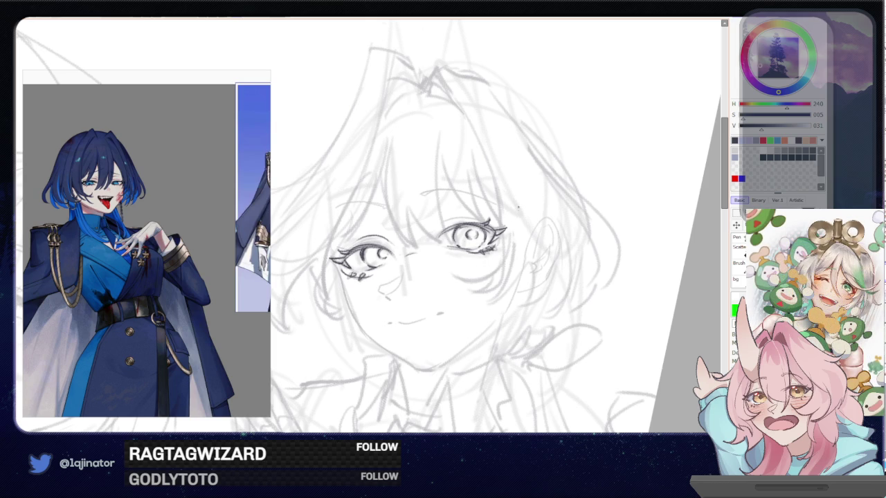
# Add lower lashes at the outer corner, refine the upper lash line, and dot above the eye
pyautogui.press('End')
pyautogui.press('End')
pyautogui.press('Delete')
pyautogui.press('Delete')
pyautogui.moveTo(398, 242)
pyautogui.mouseDown()
pyautogui.moveTo(427, 223)
pyautogui.moveTo(425, 208)
pyautogui.moveTo(397, 216)
pyautogui.mouseUp()
pyautogui.moveTo(400, 215); pyautogui.dragTo(425, 205)
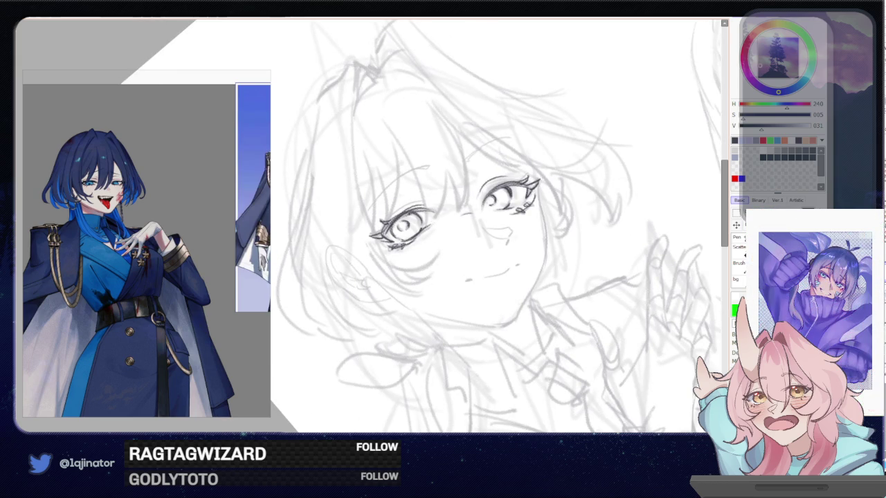
pyautogui.click(435, 196)
# Darken the upper eyelids of both eyes with the canvas level
pyautogui.press('Home')
pyautogui.press('End')
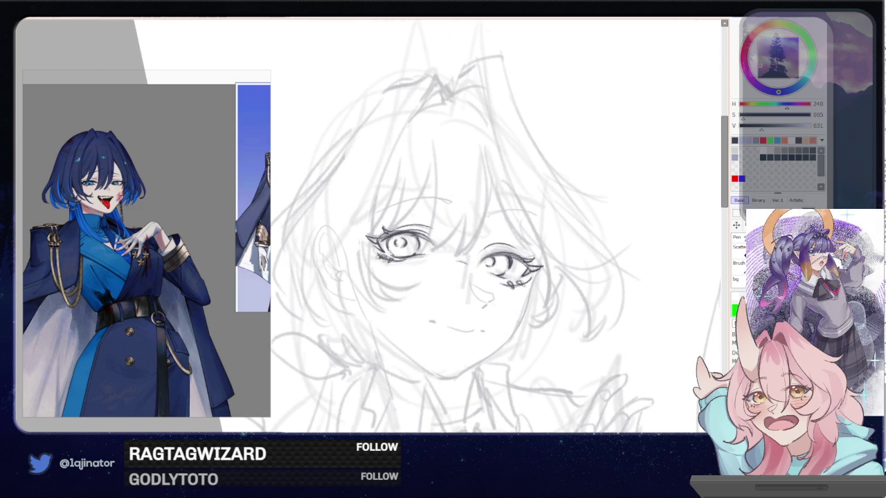
pyautogui.scroll(-3, 565, 286)
pyautogui.scroll(1, 564, 286)
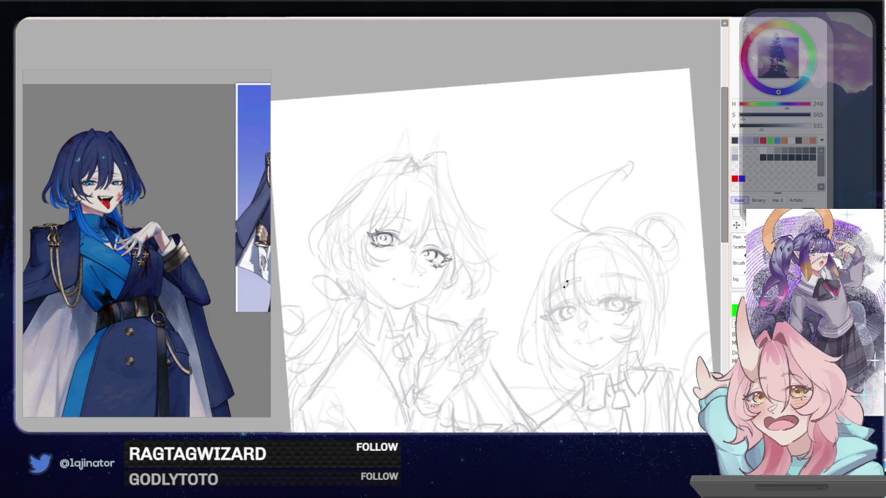
pyautogui.scroll(2, 565, 286)
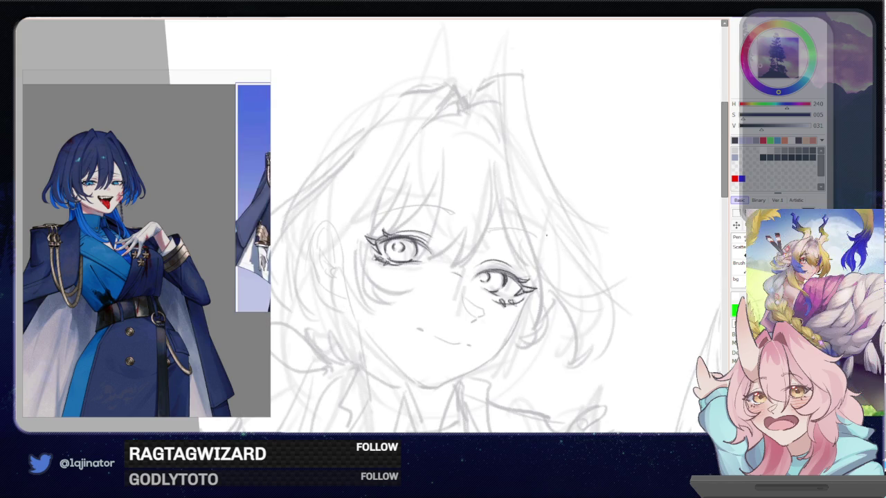
pyautogui.press('Home')
pyautogui.moveTo(485, 229); pyautogui.dragTo(516, 222)
pyautogui.moveTo(403, 221); pyautogui.dragTo(432, 216)
# Darken and extend the nose line and add a cheek contour
pyautogui.press('End')
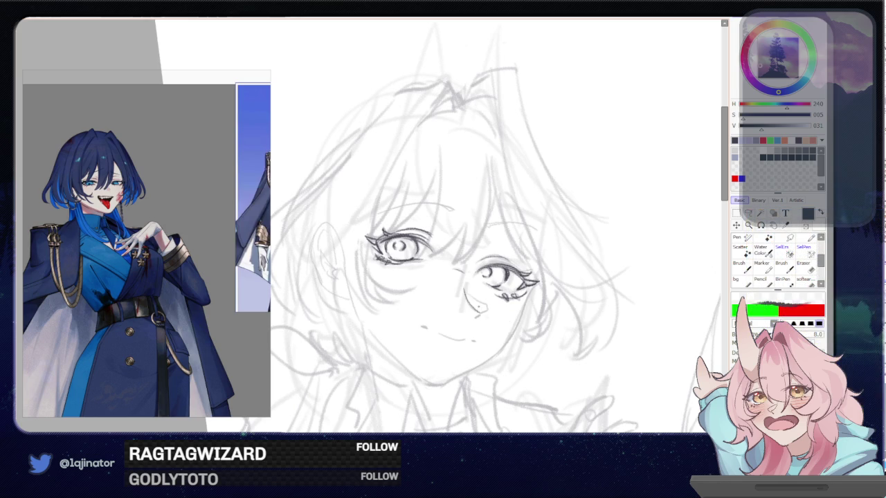
pyautogui.moveTo(471, 296); pyautogui.dragTo(488, 313)
pyautogui.scroll(-3, 484, 228)
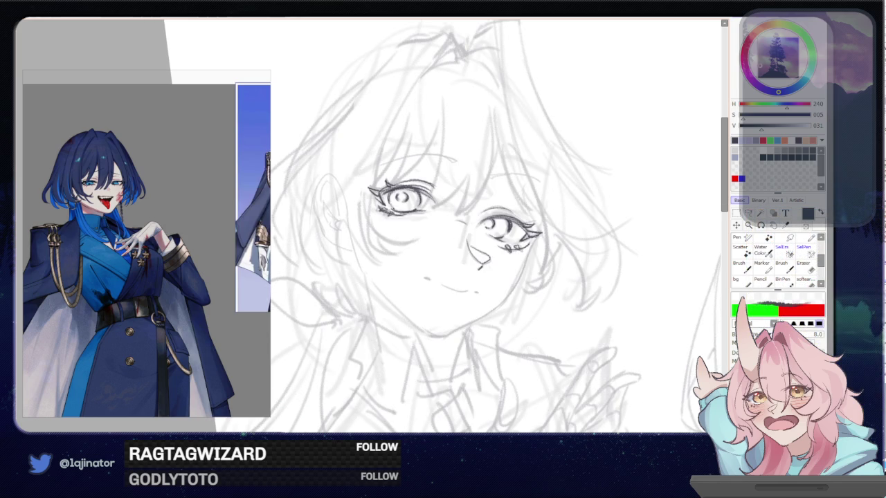
pyautogui.moveTo(528, 247)
pyautogui.mouseDown()
pyautogui.moveTo(516, 278)
pyautogui.moveTo(457, 326)
pyautogui.mouseUp()
# Draw the ear outline beside the face with its inner curve and detail strokes
pyautogui.press('h')
pyautogui.moveTo(495, 174); pyautogui.dragTo(508, 220)
pyautogui.hotkey('ctrl', 'z')
pyautogui.moveTo(495, 174); pyautogui.dragTo(509, 213)
pyautogui.moveTo(496, 174)
pyautogui.mouseDown()
pyautogui.moveTo(509, 215)
pyautogui.moveTo(473, 253)
pyautogui.mouseUp()
pyautogui.moveTo(486, 183); pyautogui.dragTo(480, 229)
pyautogui.moveTo(497, 181)
pyautogui.mouseDown()
pyautogui.moveTo(500, 202)
pyautogui.moveTo(477, 241)
pyautogui.moveTo(497, 261)
pyautogui.mouseUp()
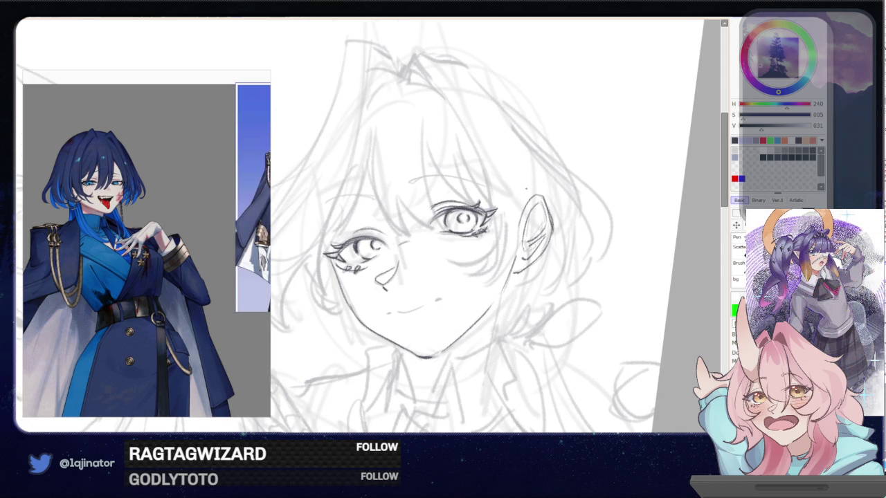
pyautogui.moveTo(523, 231); pyautogui.dragTo(529, 252)
# Check eye alignment with a temporary guide line, then touch up the left eye's corner
pyautogui.press('-')
pyautogui.press('-')
pyautogui.moveTo(340, 254); pyautogui.dragTo(562, 223)
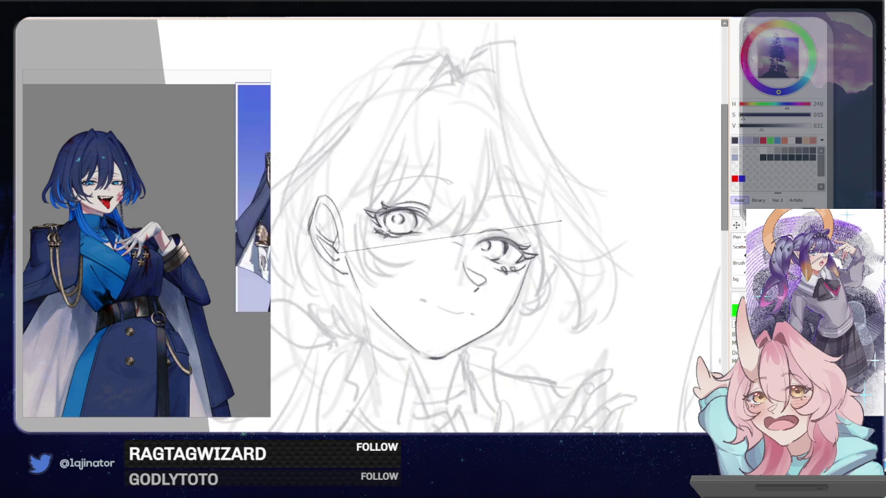
pyautogui.press('Delete')
pyautogui.press('+')
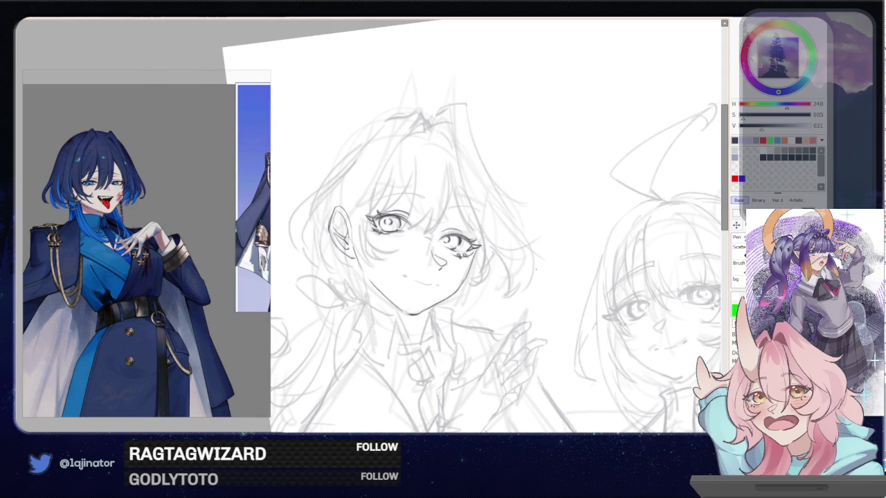
pyautogui.press('+')
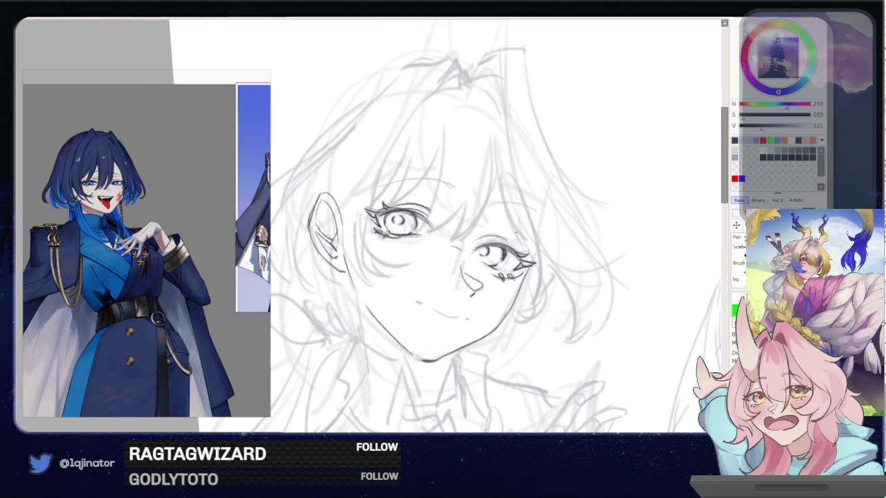
pyautogui.moveTo(378, 217); pyautogui.dragTo(381, 224)
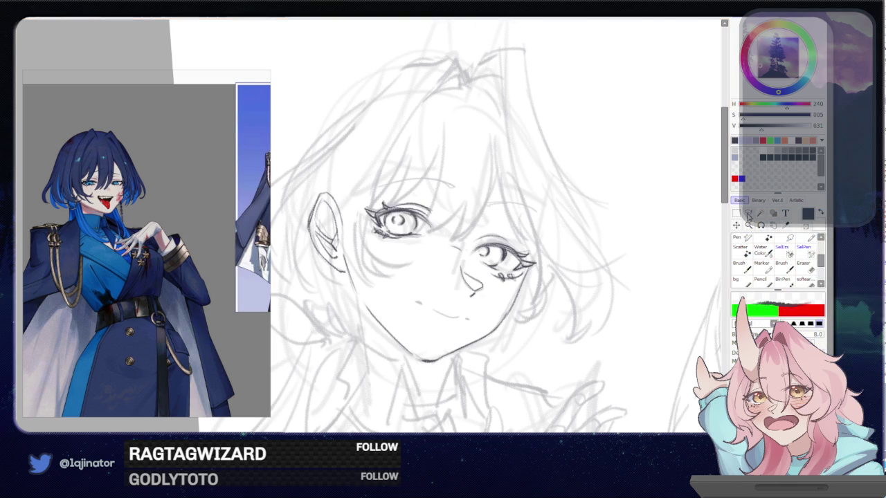
pyautogui.click(748, 213)
# Try redrawing the left eye's upper eyelid darker in a mirrored view
pyautogui.moveTo(437, 239); pyautogui.dragTo(428, 253)
pyautogui.hotkey('ctrl', 'd')
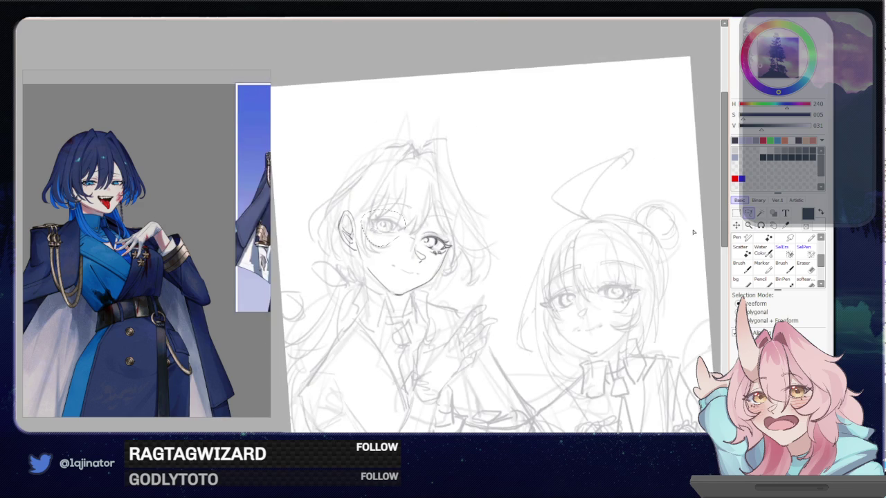
pyautogui.press('n')
pyautogui.press('h')
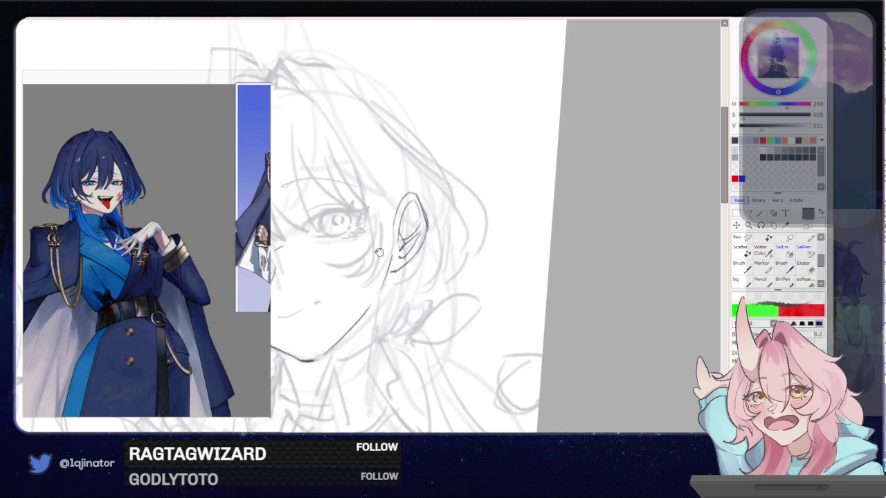
pyautogui.moveTo(379, 253); pyautogui.dragTo(435, 239)
pyautogui.moveTo(381, 253)
pyautogui.mouseDown()
pyautogui.moveTo(437, 238)
pyautogui.moveTo(446, 260)
pyautogui.moveTo(441, 255)
pyautogui.mouseUp()
pyautogui.hotkey('ctrl', 'z')
pyautogui.hotkey('ctrl', 'z')
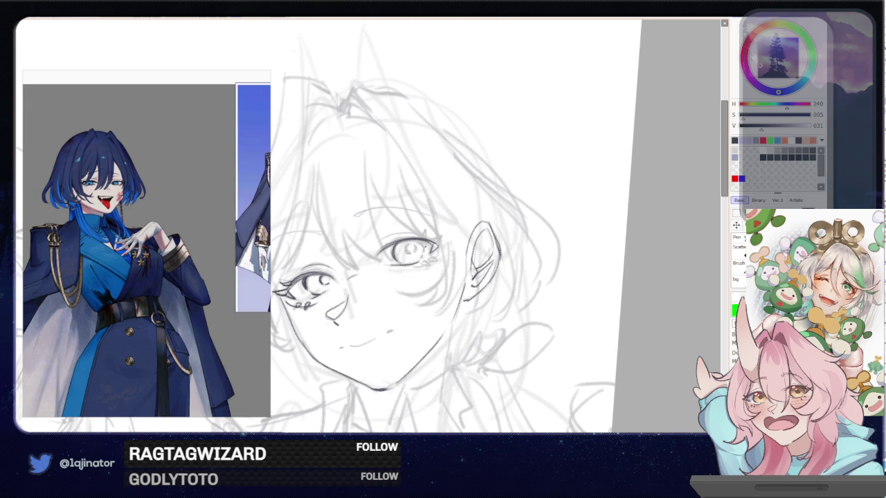
# Darken the lower lash line, add a blush mark under the eye, and detail the right eye
pyautogui.press('h')
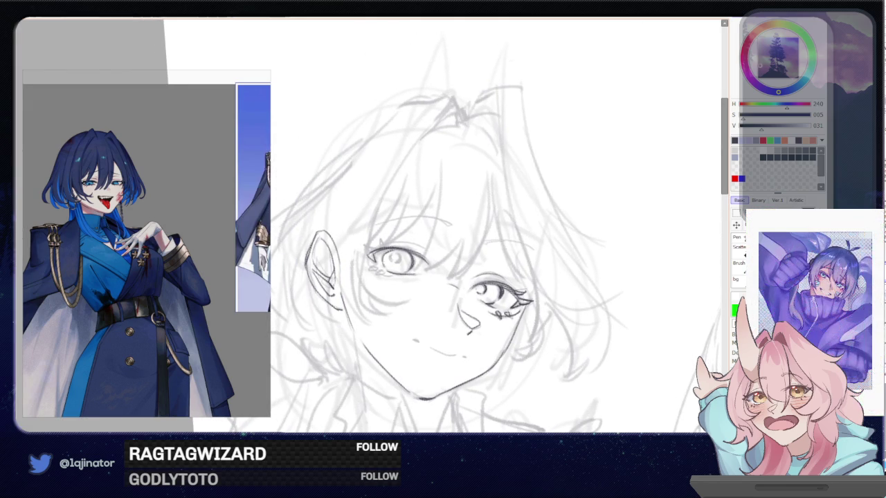
pyautogui.press('Delete')
pyautogui.press('Delete')
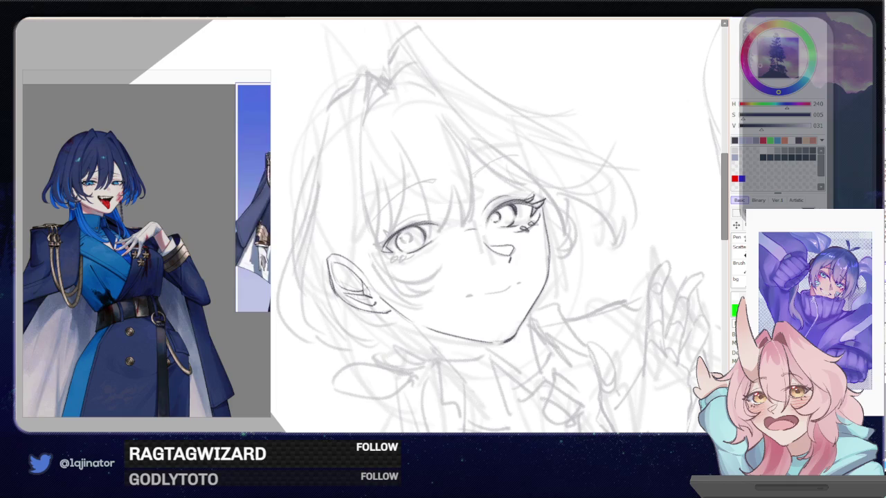
pyautogui.moveTo(374, 247); pyautogui.dragTo(404, 228)
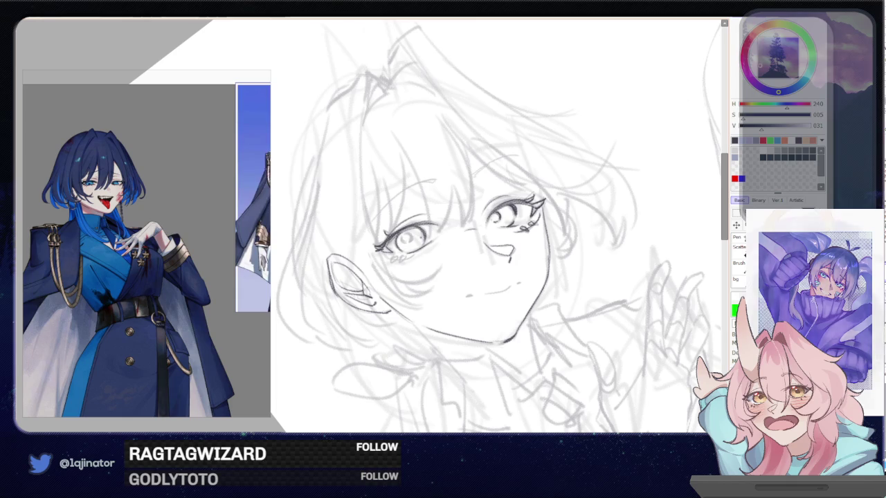
pyautogui.moveTo(392, 258); pyautogui.dragTo(413, 256)
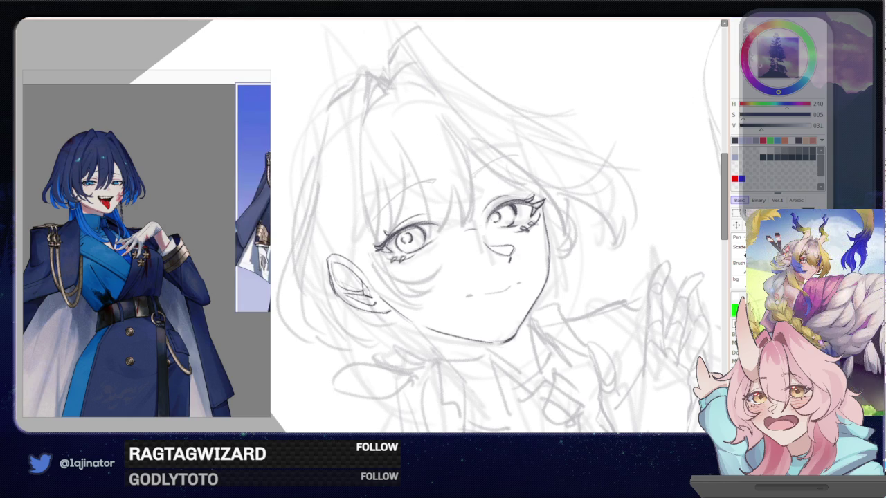
pyautogui.press('End')
pyautogui.press('End')
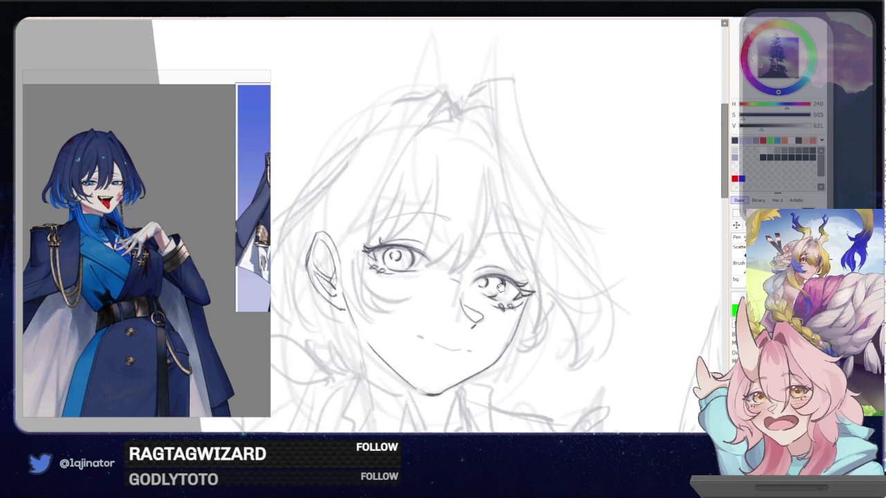
pyautogui.moveTo(489, 261)
pyautogui.mouseDown()
pyautogui.moveTo(490, 272)
pyautogui.moveTo(500, 271)
pyautogui.moveTo(478, 285)
pyautogui.mouseUp()
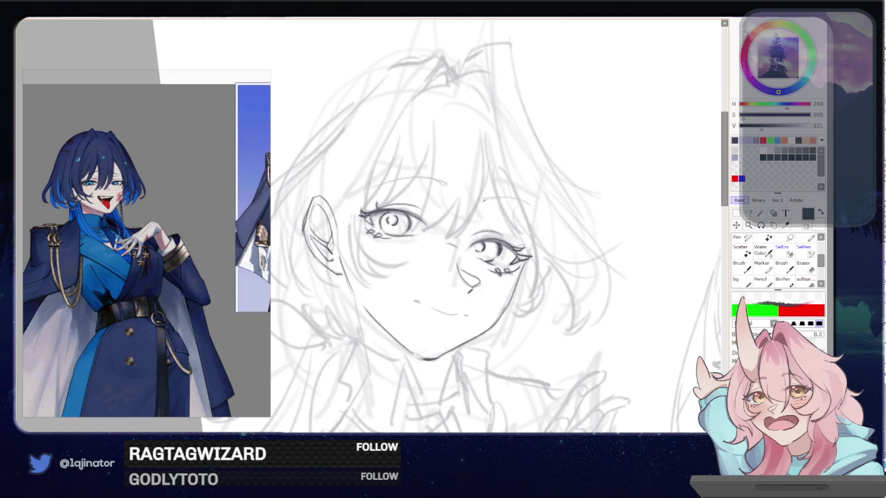
# Add two hair strands above the right eye and a curved brow above the left eye
pyautogui.moveTo(491, 196); pyautogui.dragTo(526, 211)
pyautogui.moveTo(484, 190); pyautogui.dragTo(525, 209)
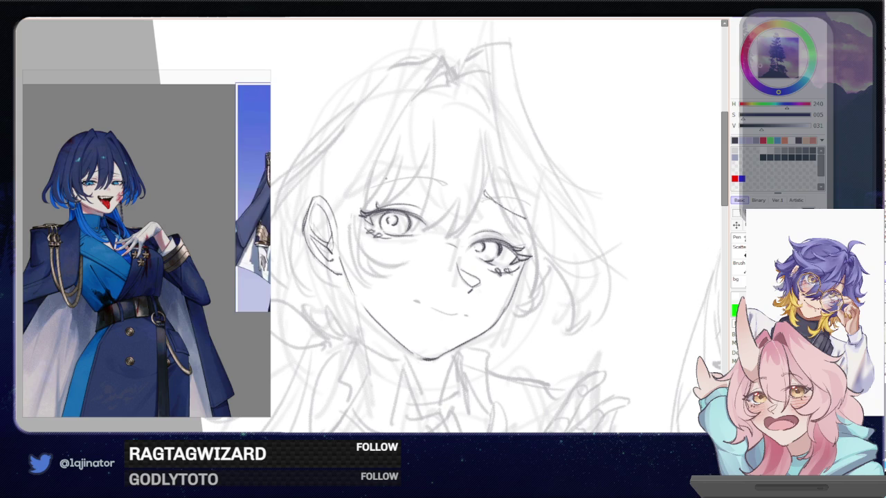
pyautogui.moveTo(377, 184); pyautogui.dragTo(446, 183)
pyautogui.moveTo(449, 242); pyautogui.dragTo(465, 209)
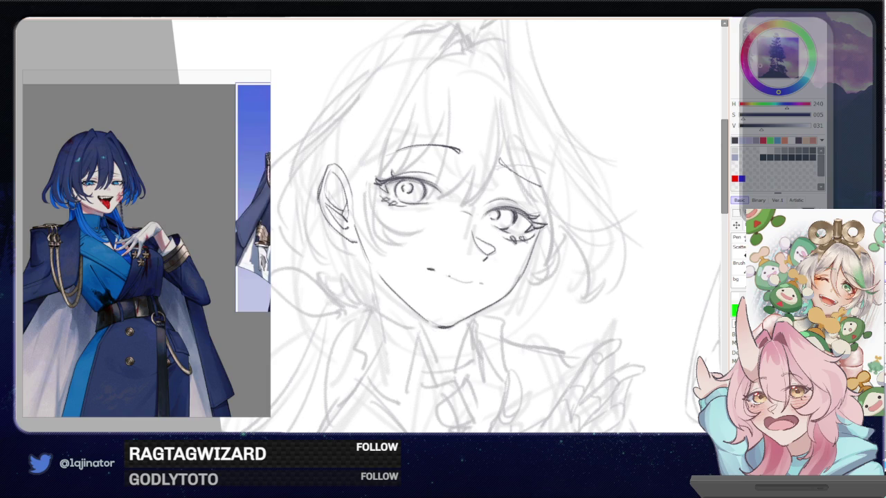
# Remove the stray line by the right eye, extend the mouth corner into a dash, and line the jaw
pyautogui.moveTo(439, 274)
pyautogui.mouseDown()
pyautogui.moveTo(489, 291)
pyautogui.moveTo(473, 291)
pyautogui.moveTo(474, 280)
pyautogui.mouseUp()
pyautogui.hotkey('ctrl', 'z')
pyautogui.hotkey('ctrl', 'z')
pyautogui.hotkey('ctrl', 'z')
pyautogui.hotkey('ctrl', 'z')
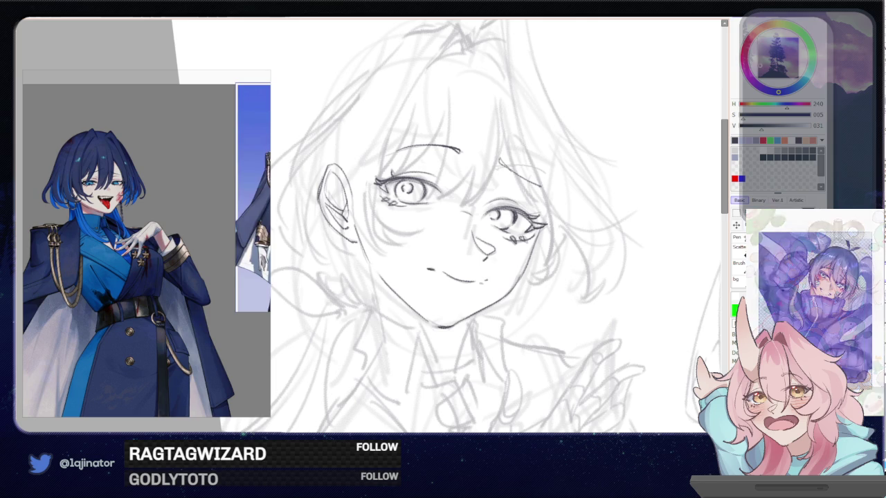
pyautogui.press('Delete')
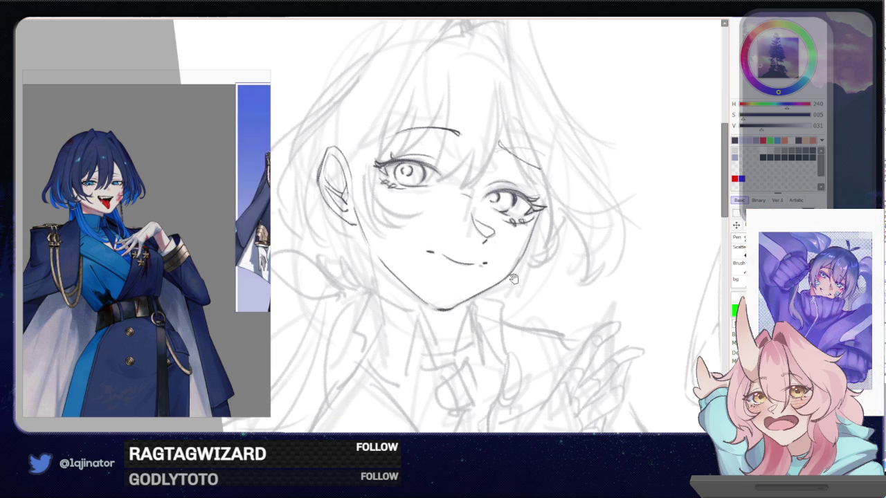
pyautogui.press('Delete')
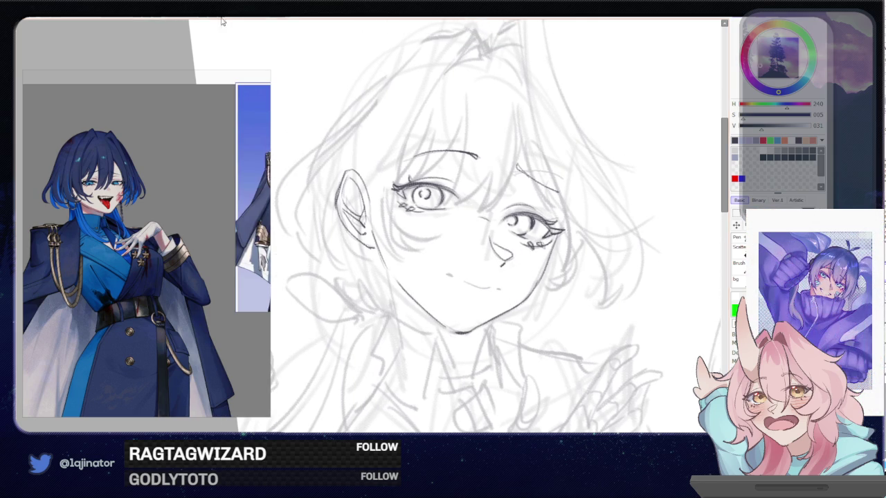
pyautogui.press('End')
pyautogui.hotkey('ctrl', 'z')
pyautogui.moveTo(440, 280); pyautogui.dragTo(487, 300)
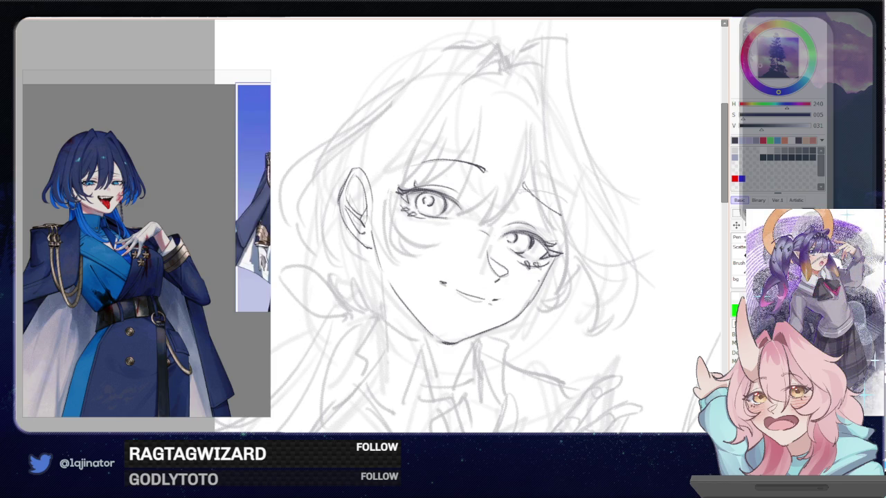
pyautogui.moveTo(496, 328)
pyautogui.mouseDown()
pyautogui.moveTo(495, 265)
pyautogui.moveTo(509, 244)
pyautogui.mouseUp()
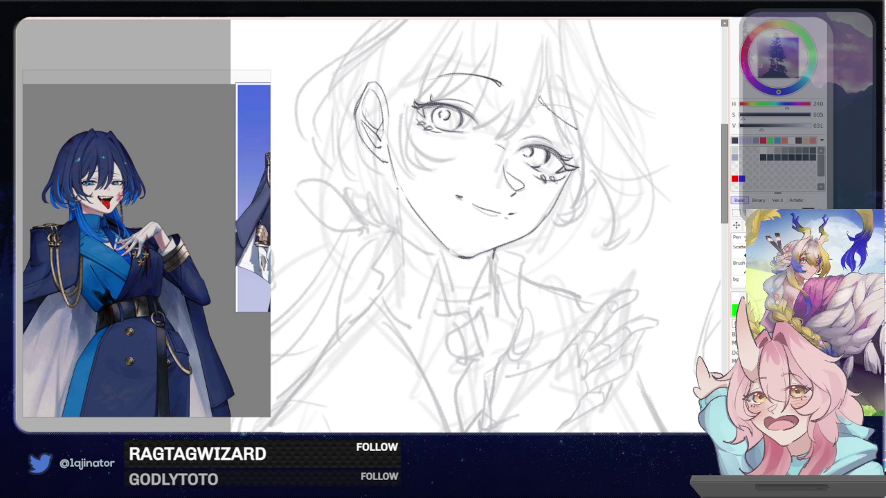
pyautogui.moveTo(396, 181); pyautogui.dragTo(400, 225)
# Redraw the left character's jawline to the chin and darken the under-jaw and neck lines
pyautogui.hotkey('ctrl', 'z')
pyautogui.moveTo(395, 177); pyautogui.dragTo(401, 225)
pyautogui.moveTo(395, 180)
pyautogui.mouseDown()
pyautogui.moveTo(403, 233)
pyautogui.moveTo(381, 280)
pyautogui.mouseUp()
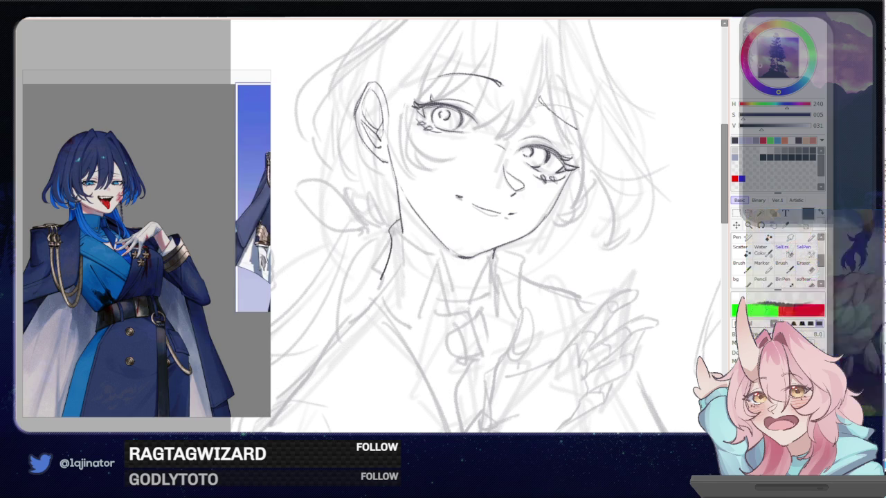
pyautogui.moveTo(402, 236); pyautogui.dragTo(444, 258)
pyautogui.hotkey('ctrl', 'z')
pyautogui.hotkey('ctrl', 'z')
pyautogui.moveTo(399, 229)
pyautogui.mouseDown()
pyautogui.moveTo(440, 256)
pyautogui.moveTo(452, 306)
pyautogui.mouseUp()
pyautogui.moveTo(439, 260); pyautogui.dragTo(453, 303)
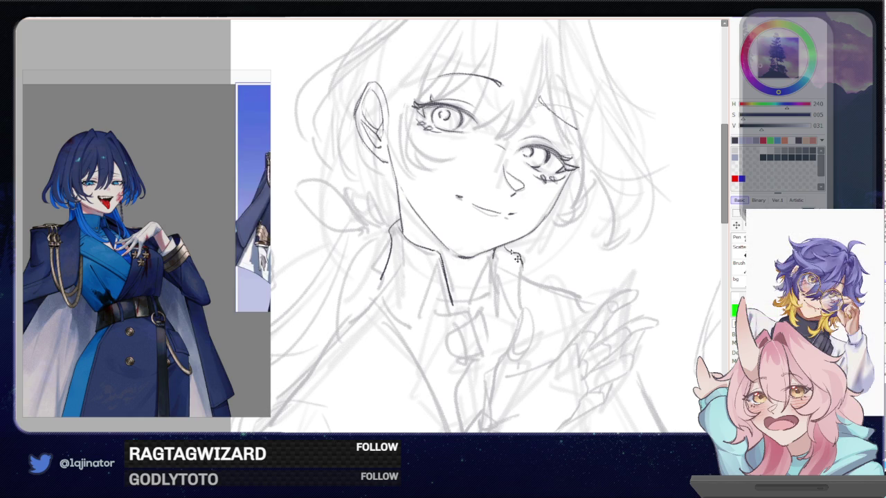
# Try the right collar side, then draw the left collar flap's inner and outer edges
pyautogui.moveTo(504, 249)
pyautogui.mouseDown()
pyautogui.moveTo(520, 282)
pyautogui.moveTo(520, 315)
pyautogui.mouseUp()
pyautogui.moveTo(501, 252)
pyautogui.mouseDown()
pyautogui.moveTo(489, 306)
pyautogui.moveTo(505, 269)
pyautogui.mouseUp()
pyautogui.hotkey('ctrl', 'z')
pyautogui.hotkey('ctrl', 'z')
pyautogui.hotkey('ctrl', 'z')
pyautogui.hotkey('ctrl', 'z')
pyautogui.moveTo(435, 267); pyautogui.dragTo(414, 319)
pyautogui.moveTo(381, 280); pyautogui.dragTo(411, 323)
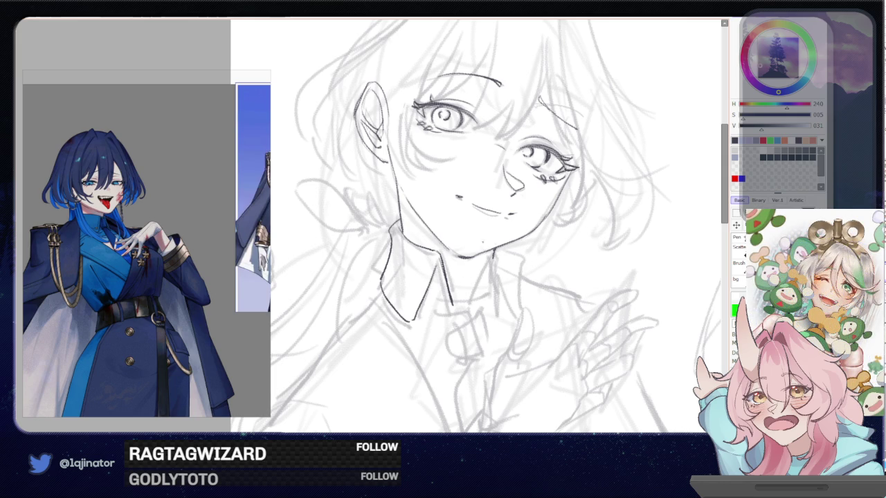
# Draw the right collar flap's edge, top and inner line, and close off its tip
pyautogui.moveTo(483, 265); pyautogui.dragTo(471, 299)
pyautogui.moveTo(483, 262)
pyautogui.mouseDown()
pyautogui.moveTo(524, 269)
pyautogui.moveTo(528, 299)
pyautogui.moveTo(503, 319)
pyautogui.mouseUp()
pyautogui.moveTo(493, 270); pyautogui.dragTo(502, 320)
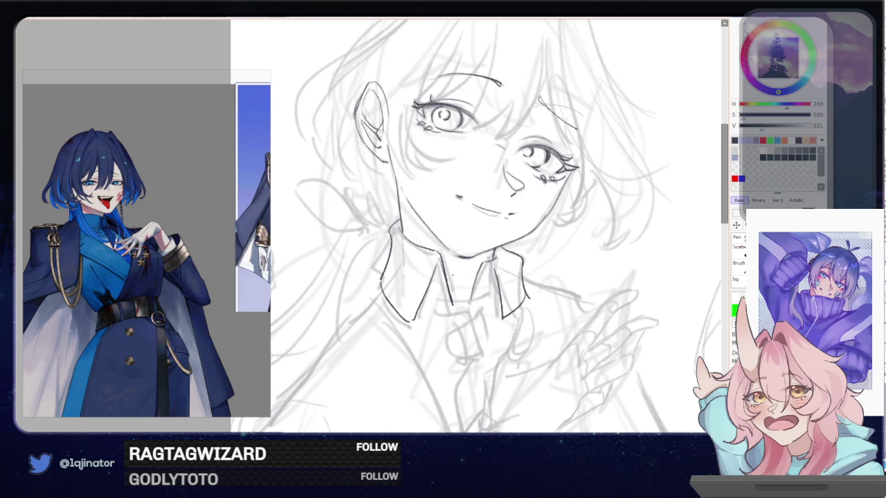
pyautogui.moveTo(485, 296); pyautogui.dragTo(470, 286)
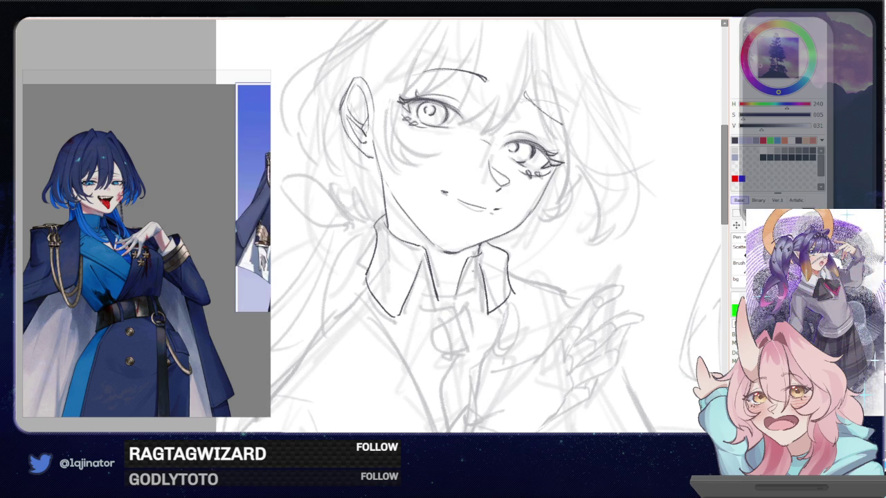
pyautogui.moveTo(471, 263)
pyautogui.mouseDown()
pyautogui.moveTo(487, 315)
pyautogui.moveTo(512, 292)
pyautogui.mouseUp()
pyautogui.hotkey('ctrl', 'z')
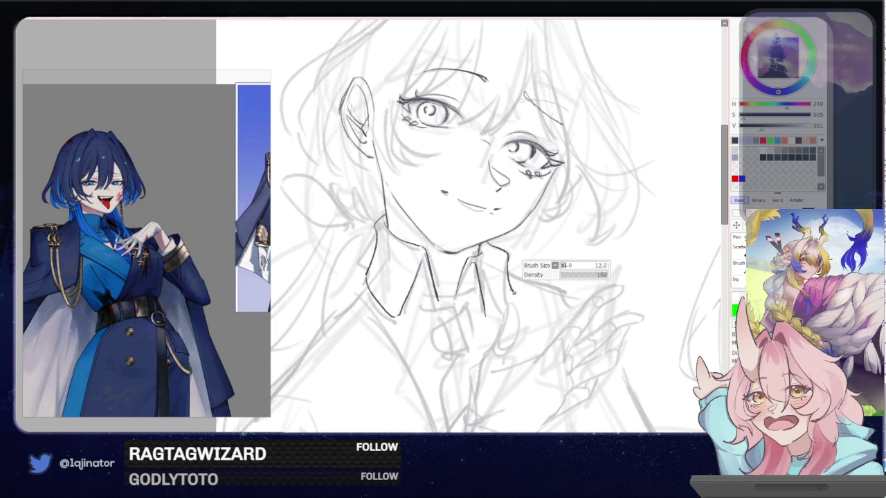
pyautogui.moveTo(512, 289); pyautogui.dragTo(487, 320)
pyautogui.hotkey('ctrl', 'z')
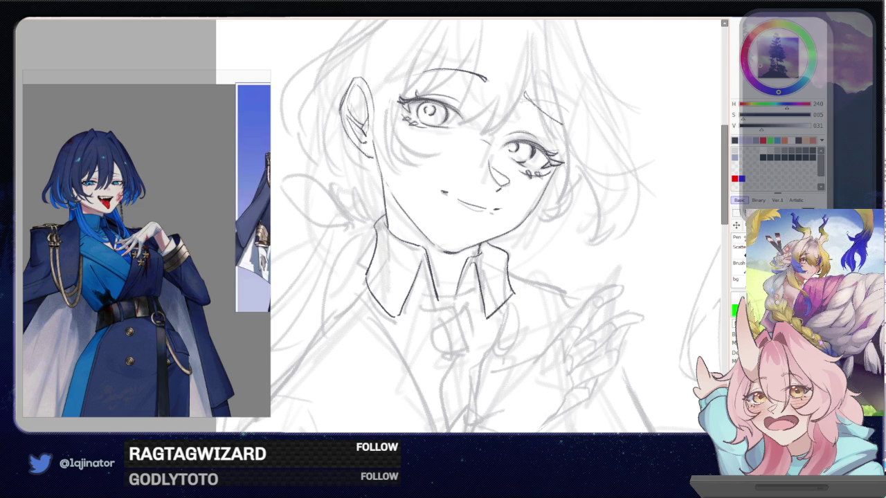
pyautogui.scroll(-3, 517, 294)
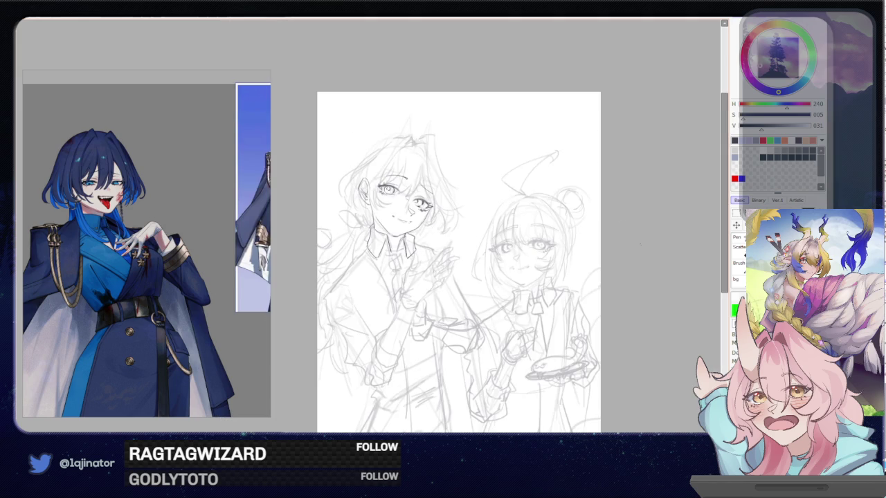
# Bring the left face upright and close, darken the cheek outline, then view both figures
pyautogui.moveTo(620, 269); pyautogui.dragTo(606, 293)
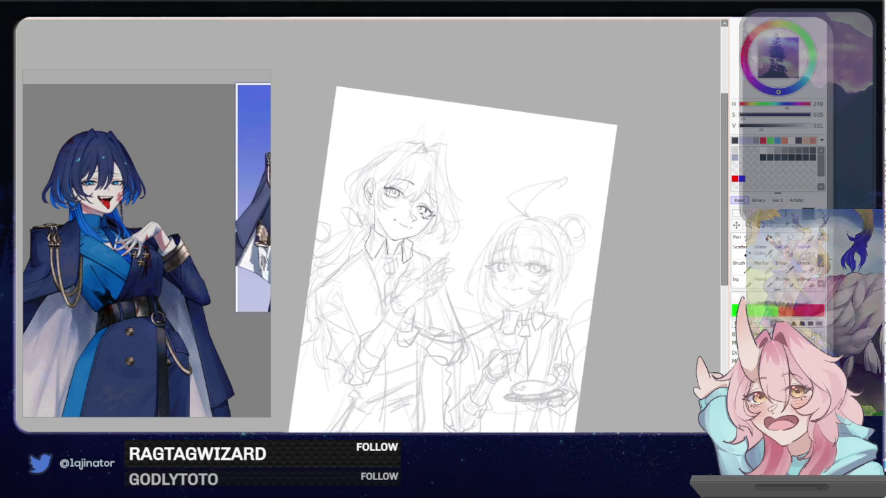
pyautogui.scroll(3, 609, 277)
pyautogui.moveTo(573, 263); pyautogui.dragTo(555, 296)
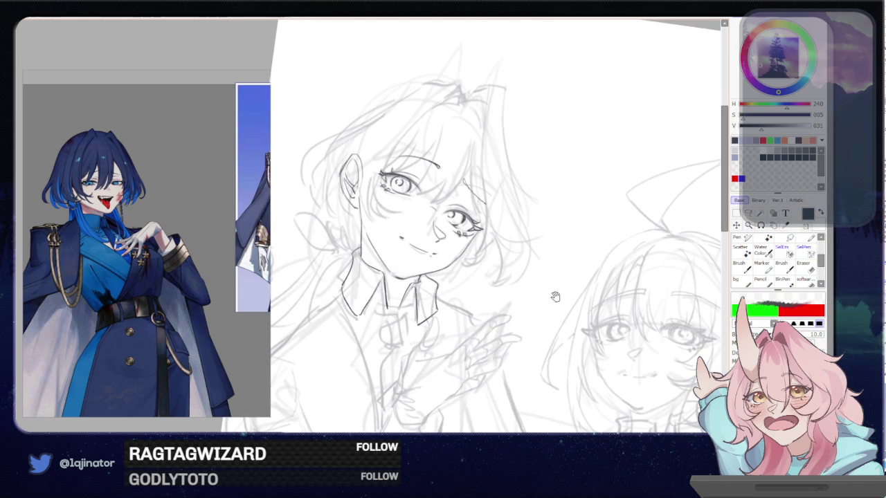
pyautogui.moveTo(485, 316)
pyautogui.mouseDown()
pyautogui.moveTo(500, 280)
pyautogui.moveTo(493, 312)
pyautogui.mouseUp()
pyautogui.scroll(2, 493, 293)
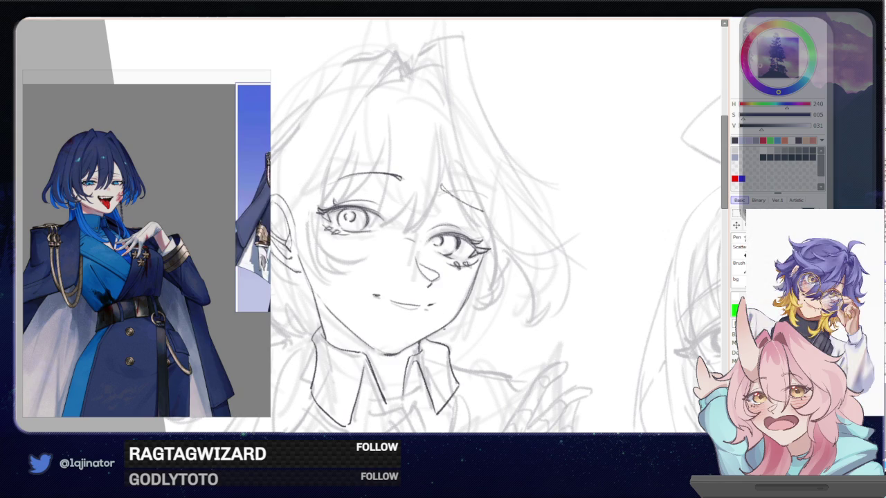
pyautogui.scroll(-2, 442, 229)
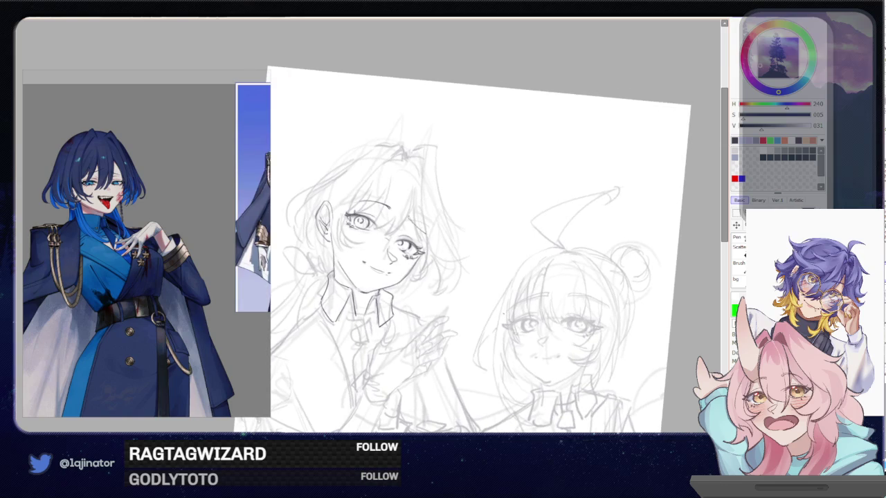
pyautogui.scroll(2, 495, 226)
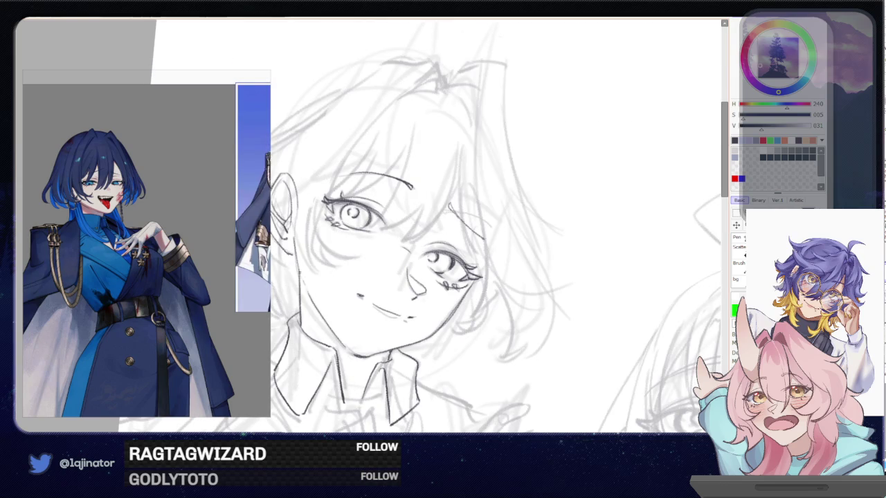
pyautogui.moveTo(297, 228); pyautogui.dragTo(295, 259)
pyautogui.scroll(-3, 496, 227)
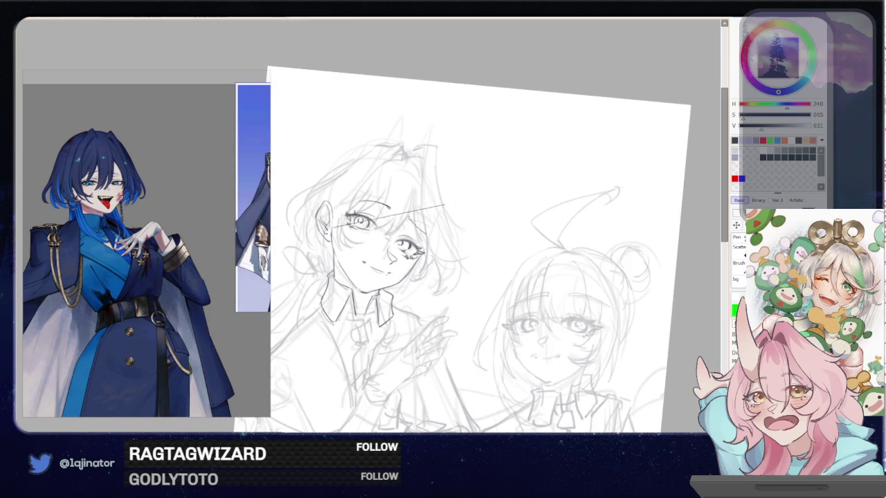
pyautogui.moveTo(494, 308); pyautogui.dragTo(504, 263)
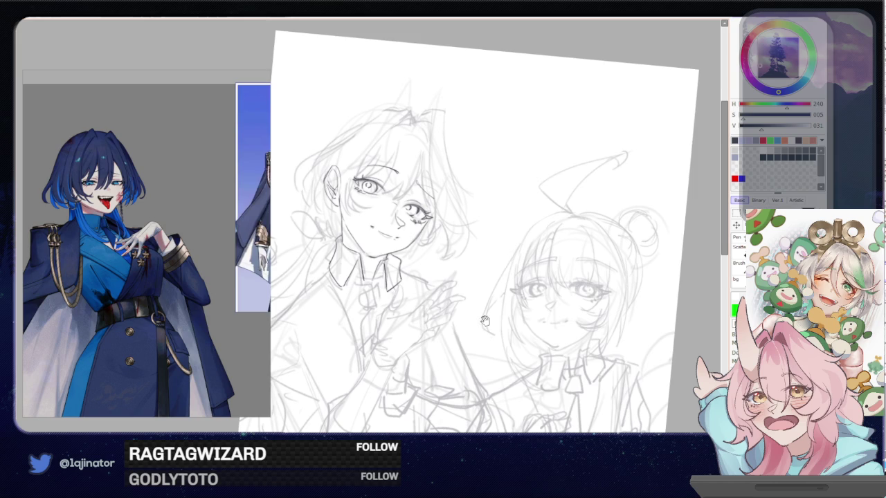
pyautogui.moveTo(487, 312)
pyautogui.mouseDown()
pyautogui.moveTo(500, 291)
pyautogui.moveTo(420, 285)
pyautogui.mouseUp()
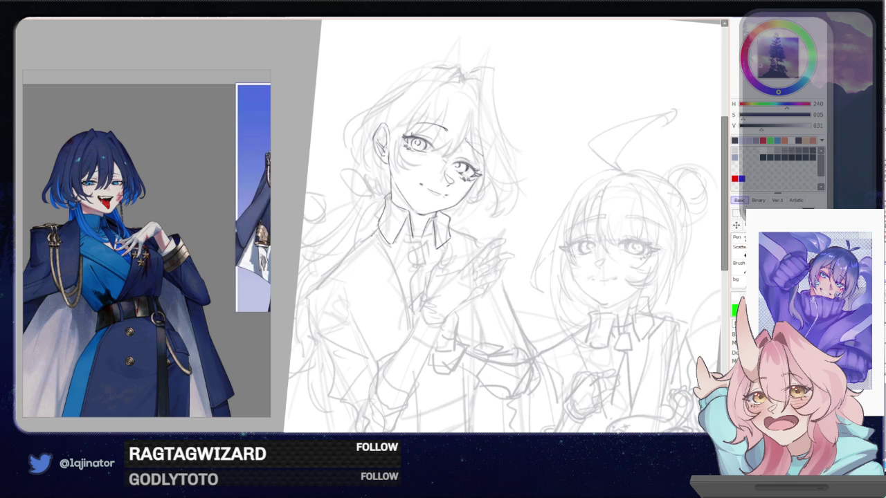
# Draw a darker diagonal along the left character's shoulder and a stroke down her jacket
pyautogui.scroll(2, 286, 297)
pyautogui.scroll(1, 286, 297)
pyautogui.moveTo(388, 222); pyautogui.dragTo(311, 296)
pyautogui.scroll(-1, 315, 291)
pyautogui.scroll(-1, 315, 290)
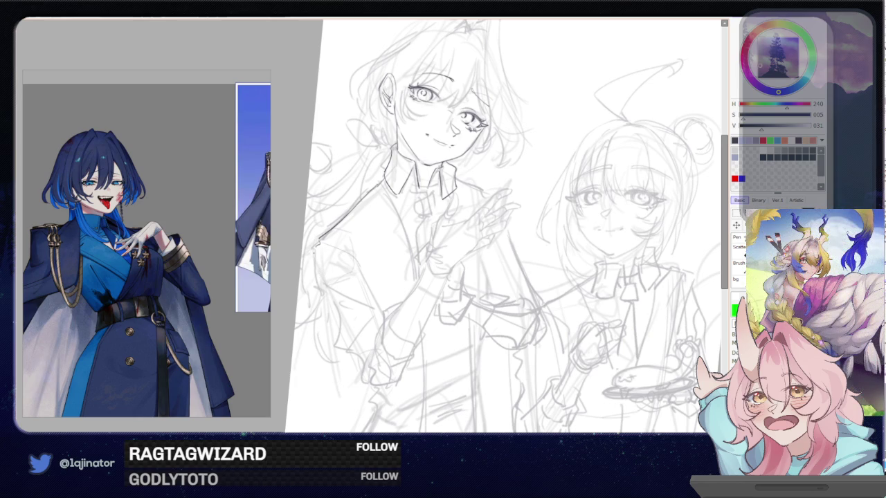
pyautogui.moveTo(316, 250)
pyautogui.mouseDown()
pyautogui.moveTo(336, 307)
pyautogui.moveTo(372, 320)
pyautogui.mouseUp()
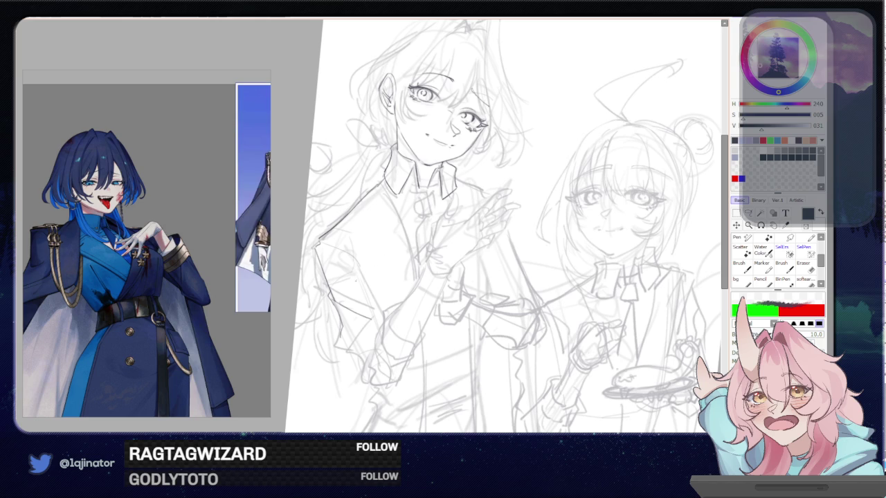
# Redraw the left sleeve with two darker fold lines and small cuff details
pyautogui.hotkey('ctrl', 'z')
pyautogui.hotkey('ctrl', 'z')
pyautogui.hotkey('ctrl', 'z')
pyautogui.moveTo(357, 265); pyautogui.dragTo(346, 297)
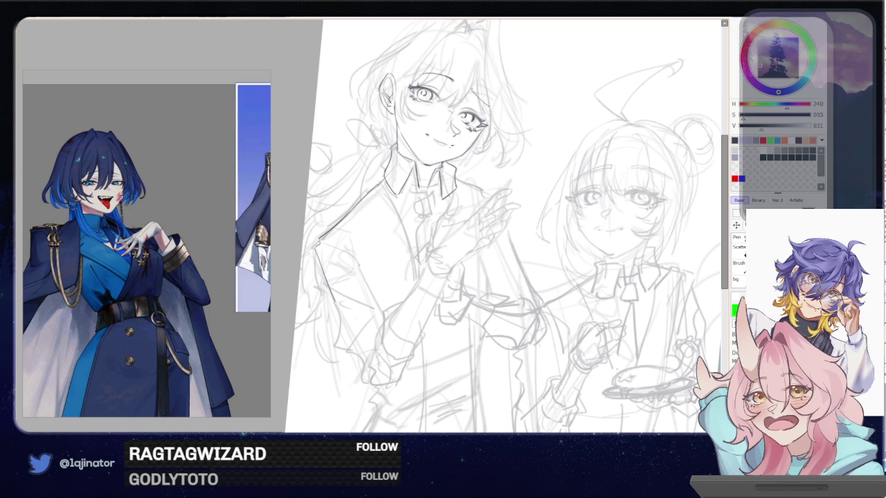
pyautogui.moveTo(338, 266)
pyautogui.mouseDown()
pyautogui.moveTo(359, 307)
pyautogui.moveTo(340, 324)
pyautogui.mouseUp()
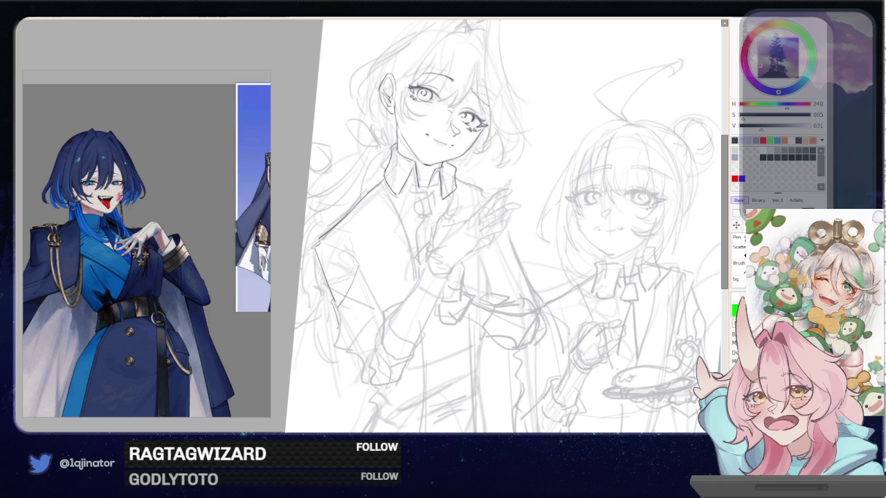
pyautogui.moveTo(360, 272); pyautogui.dragTo(345, 324)
pyautogui.moveTo(332, 330); pyautogui.dragTo(363, 368)
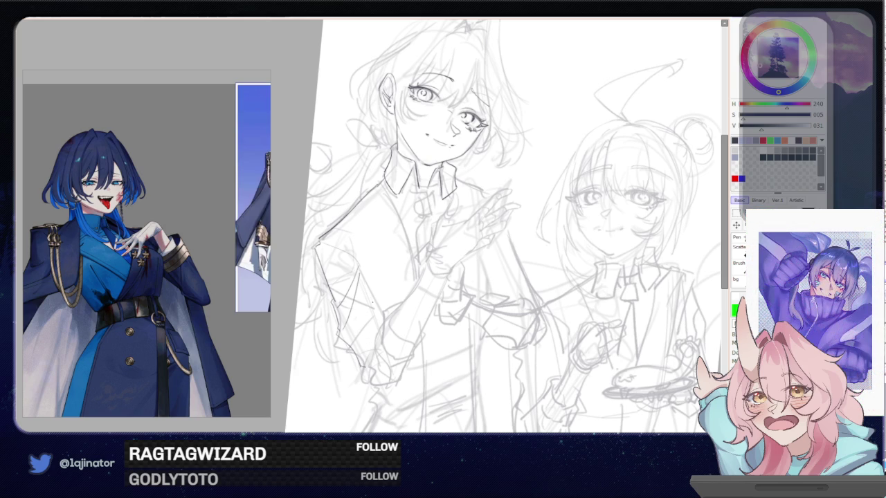
# Line the left figure's arm and sleeve edge, retrying the cuff strokes
pyautogui.moveTo(375, 304); pyautogui.dragTo(366, 367)
pyautogui.moveTo(367, 382); pyautogui.dragTo(400, 379)
pyautogui.hotkey('ctrl', 'z')
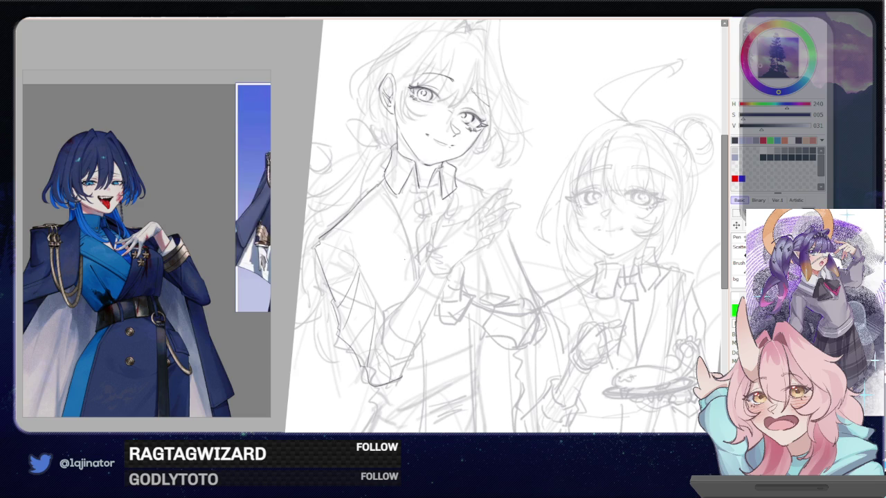
pyautogui.moveTo(397, 307)
pyautogui.mouseDown()
pyautogui.moveTo(389, 342)
pyautogui.moveTo(423, 339)
pyautogui.moveTo(413, 352)
pyautogui.moveTo(430, 344)
pyautogui.moveTo(412, 354)
pyautogui.mouseUp()
pyautogui.hotkey('ctrl', 'z')
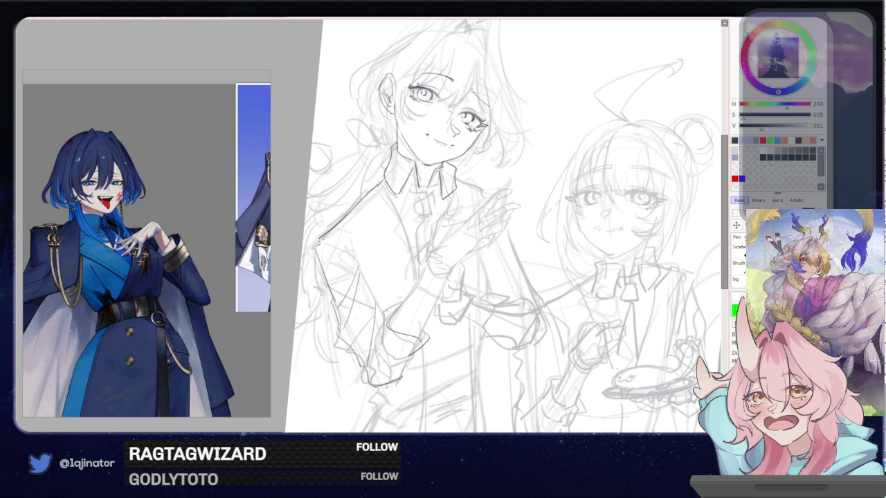
pyautogui.moveTo(401, 304)
pyautogui.mouseDown()
pyautogui.moveTo(384, 347)
pyautogui.moveTo(411, 355)
pyautogui.moveTo(397, 388)
pyautogui.moveTo(425, 368)
pyautogui.moveTo(396, 382)
pyautogui.mouseUp()
pyautogui.hotkey('ctrl', 'z')
pyautogui.hotkey('ctrl', 'z')
pyautogui.hotkey('ctrl', 'z')
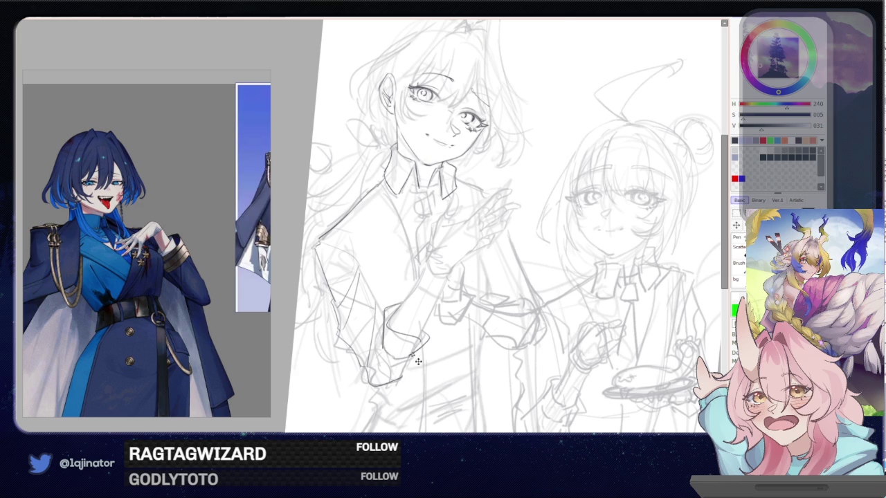
pyautogui.moveTo(411, 368); pyautogui.dragTo(396, 382)
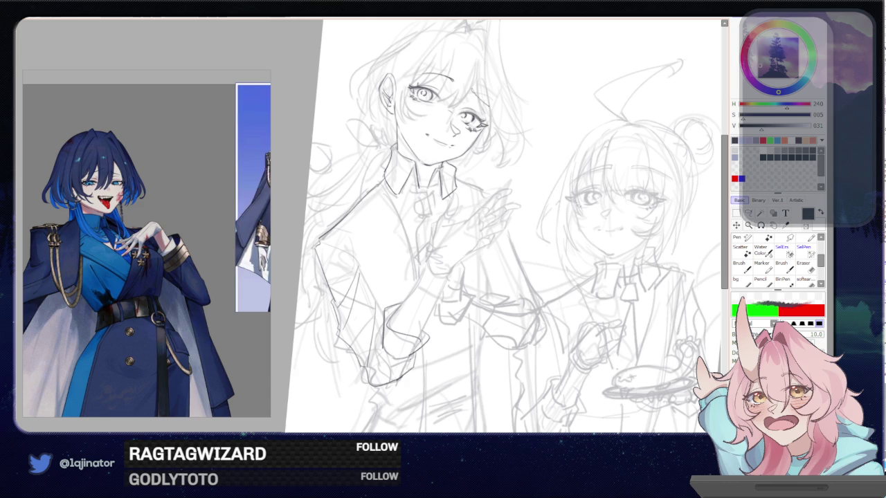
pyautogui.hotkey('ctrl', 'z')
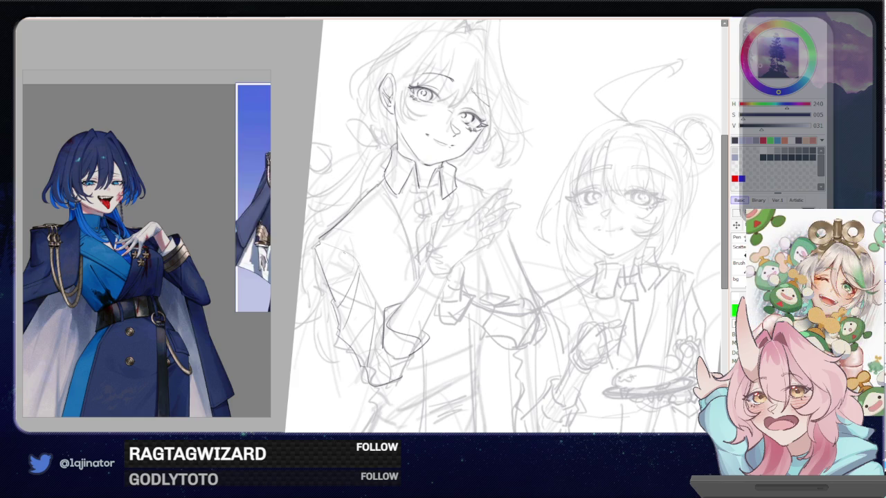
# Darken a line near the left shoulder and add a faint stroke at the raised hand's cuff
pyautogui.moveTo(323, 256); pyautogui.dragTo(353, 244)
pyautogui.moveTo(498, 195); pyautogui.dragTo(488, 213)
pyautogui.moveTo(452, 256); pyautogui.dragTo(423, 322)
pyautogui.moveTo(411, 377)
pyautogui.mouseDown()
pyautogui.moveTo(412, 307)
pyautogui.moveTo(425, 270)
pyautogui.mouseUp()
pyautogui.moveTo(423, 323); pyautogui.dragTo(435, 286)
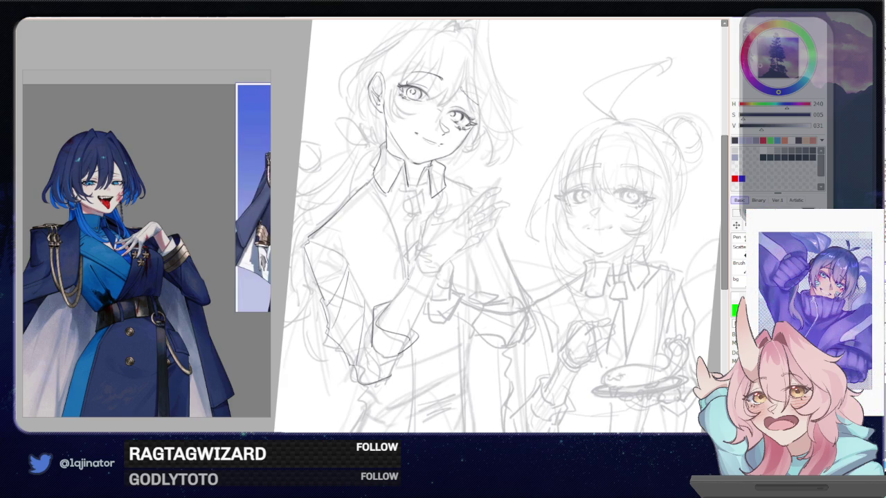
pyautogui.moveTo(401, 287); pyautogui.dragTo(387, 310)
# Add a faint cuff stroke and redraw the left character's forearm line darker
pyautogui.scroll(1, 404, 298)
pyautogui.scroll(1, 404, 298)
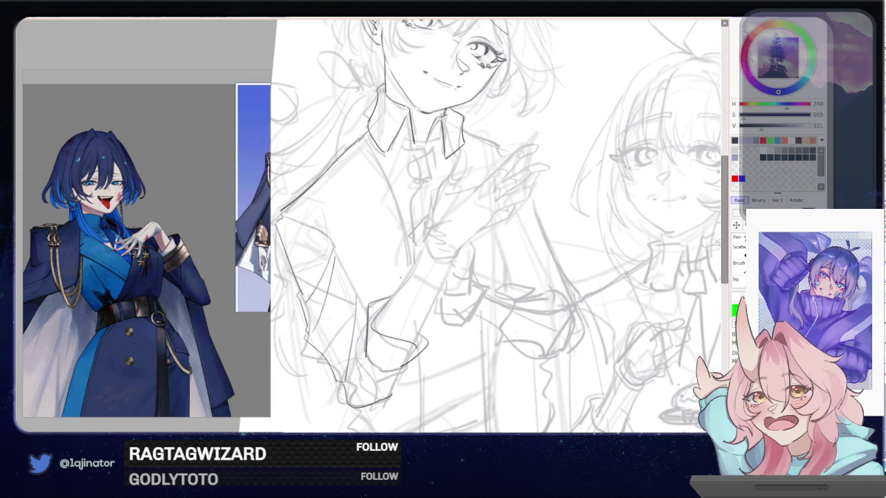
pyautogui.moveTo(383, 312)
pyautogui.mouseDown()
pyautogui.moveTo(419, 260)
pyautogui.moveTo(449, 244)
pyautogui.moveTo(413, 322)
pyautogui.mouseUp()
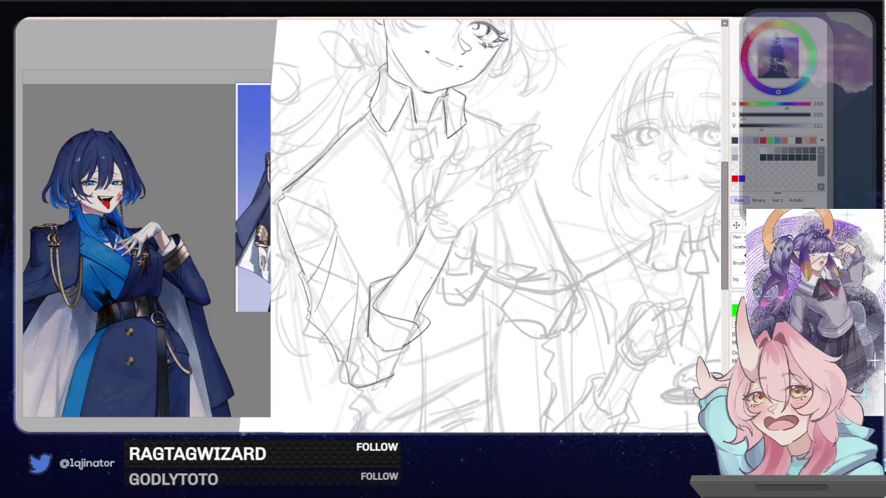
pyautogui.hotkey('ctrl', 'z')
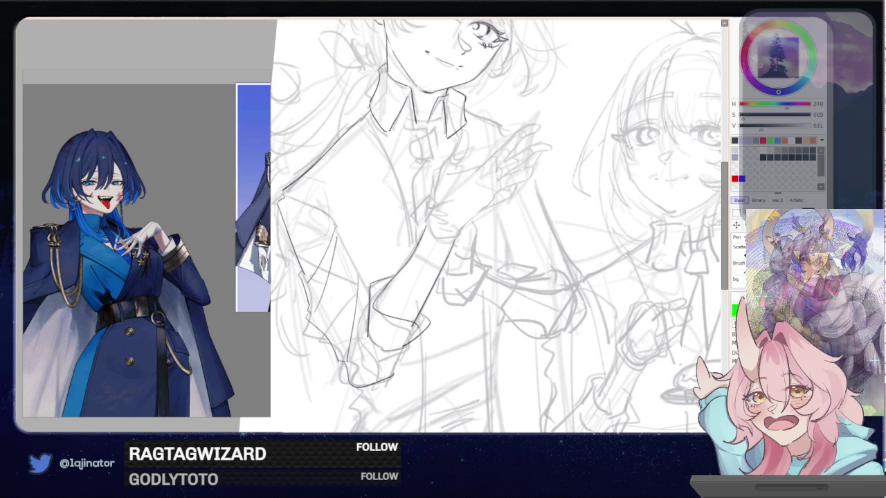
pyautogui.moveTo(454, 244); pyautogui.dragTo(415, 316)
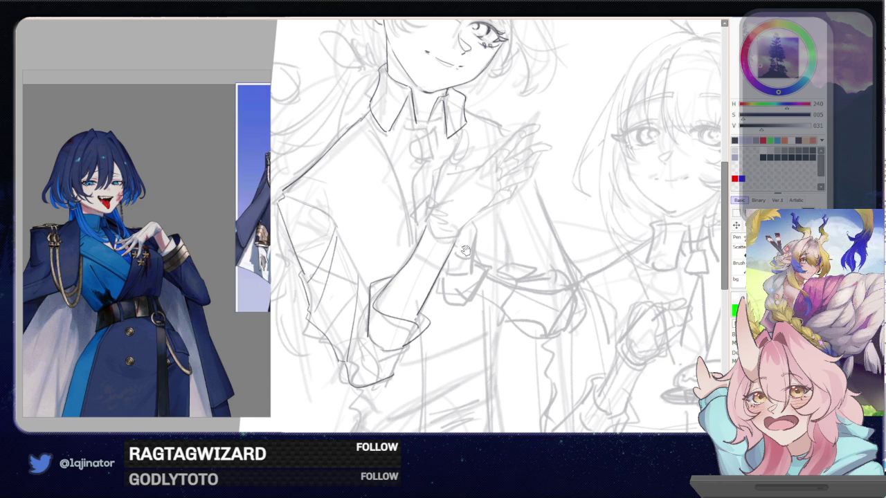
pyautogui.moveTo(462, 253); pyautogui.dragTo(436, 287)
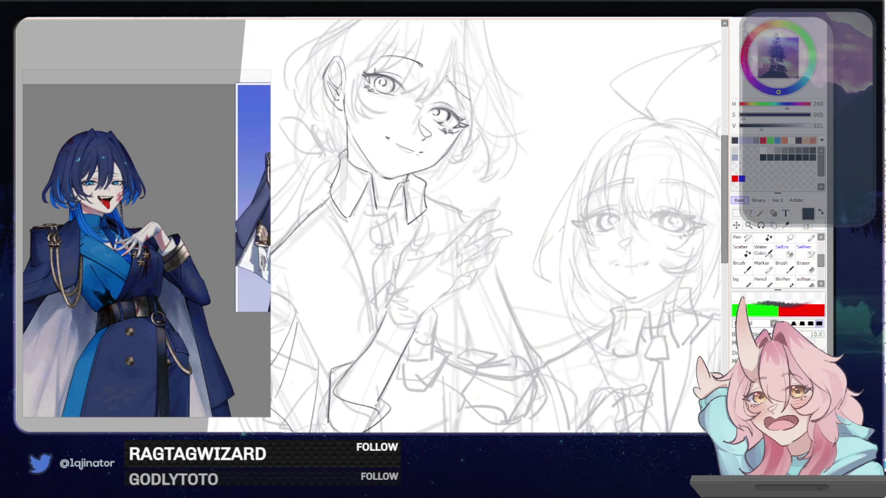
# Add short strokes at the forearm cuff and around the raised hand
pyautogui.moveTo(389, 298)
pyautogui.mouseDown()
pyautogui.moveTo(375, 315)
pyautogui.moveTo(424, 328)
pyautogui.moveTo(452, 294)
pyautogui.mouseUp()
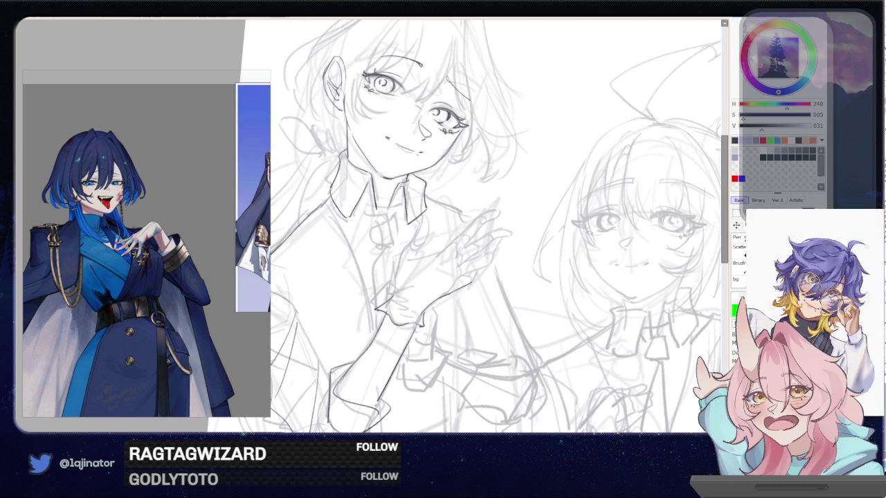
pyautogui.moveTo(443, 297); pyautogui.dragTo(471, 281)
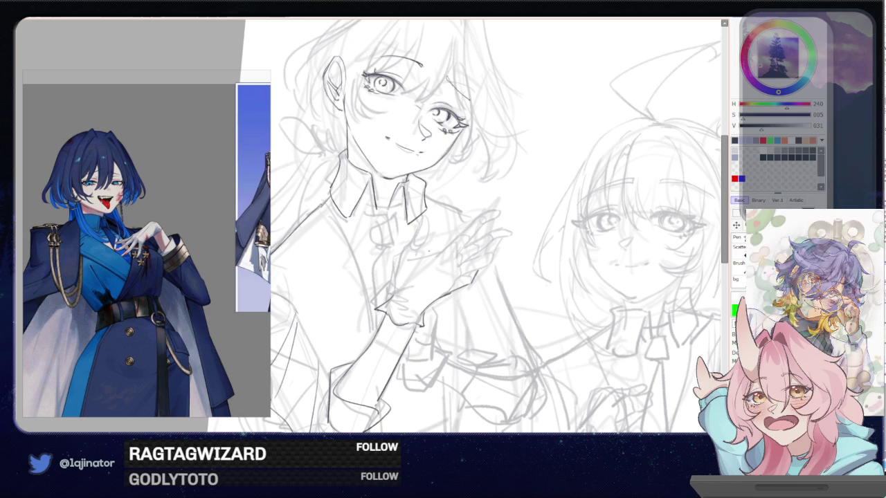
pyautogui.moveTo(418, 258)
pyautogui.mouseDown()
pyautogui.moveTo(435, 255)
pyautogui.moveTo(429, 219)
pyautogui.moveTo(415, 241)
pyautogui.mouseUp()
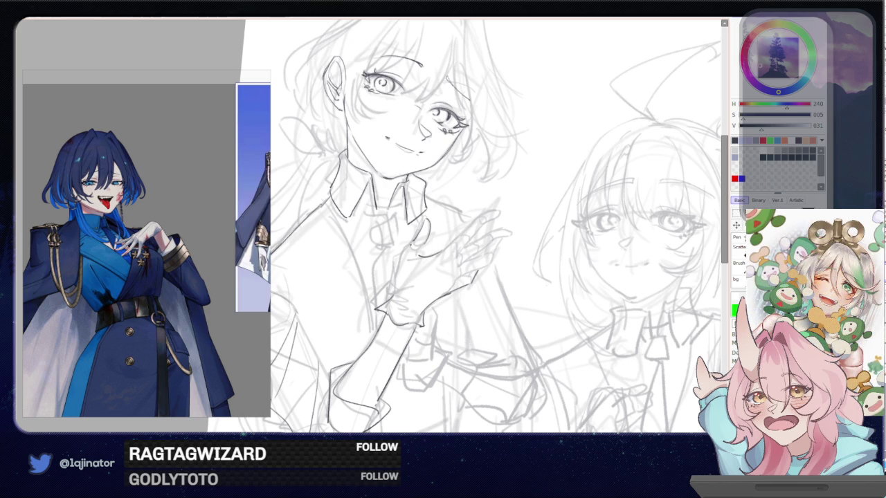
pyautogui.moveTo(411, 244); pyautogui.dragTo(393, 290)
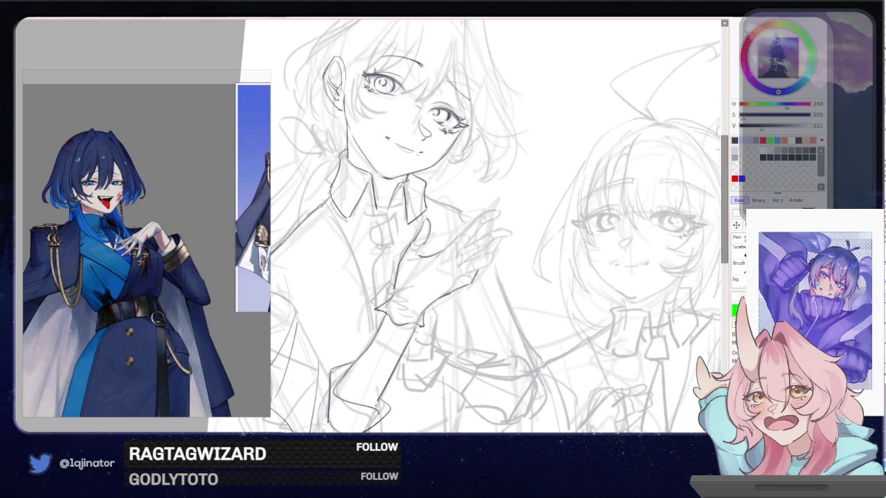
pyautogui.moveTo(423, 245); pyautogui.dragTo(418, 257)
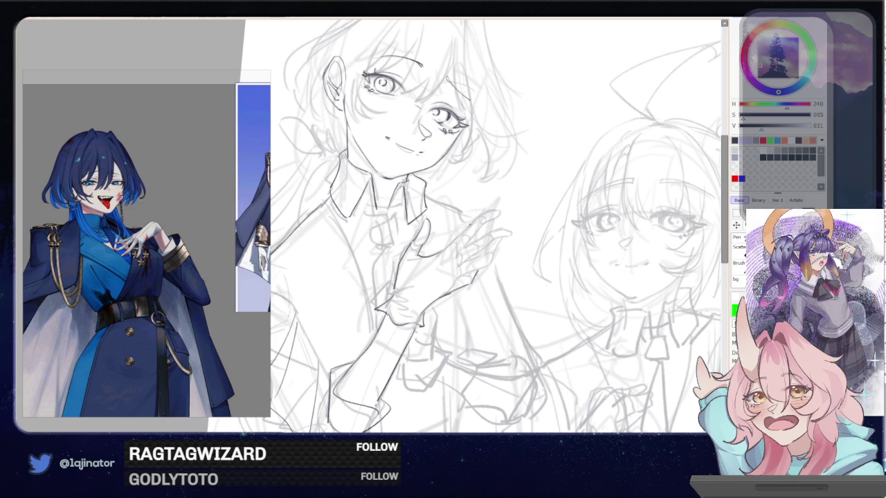
# Outline the raised hand's fingers and redraw the fingertip line
pyautogui.moveTo(472, 222); pyautogui.dragTo(443, 249)
pyautogui.moveTo(475, 220); pyautogui.dragTo(497, 217)
pyautogui.hotkey('ctrl', 'z')
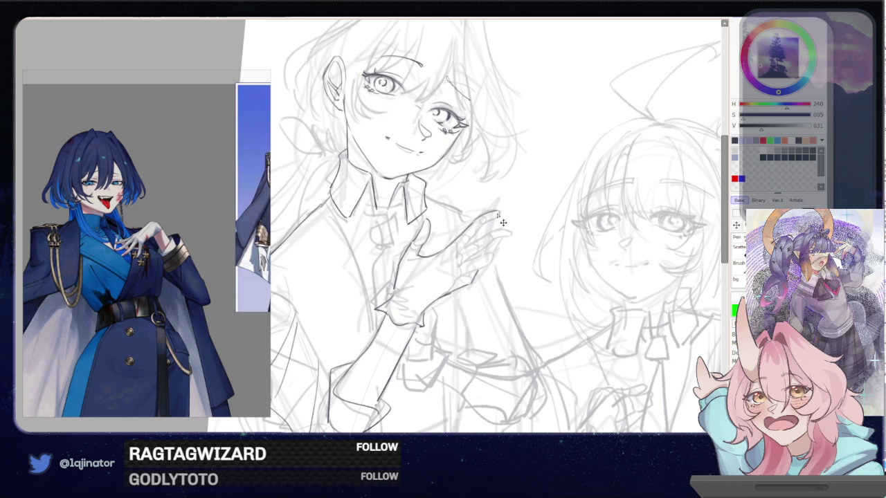
pyautogui.moveTo(488, 213)
pyautogui.mouseDown()
pyautogui.moveTo(502, 211)
pyautogui.moveTo(497, 218)
pyautogui.mouseUp()
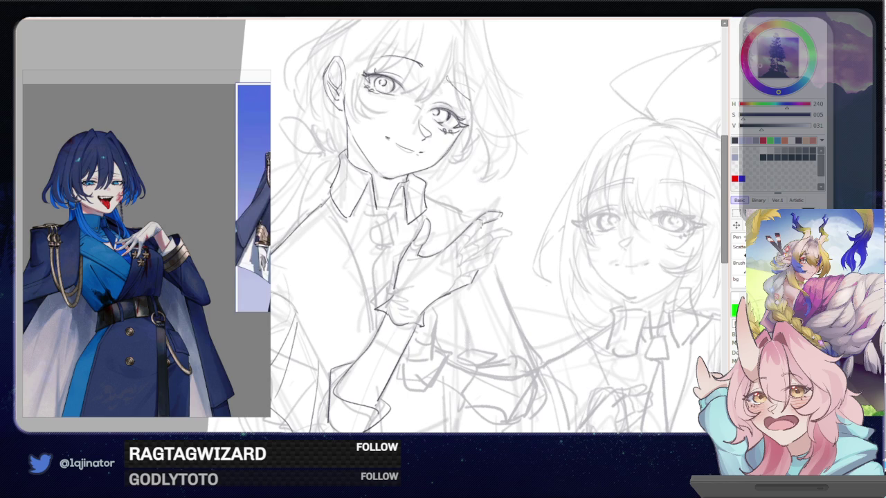
pyautogui.moveTo(475, 233); pyautogui.dragTo(484, 225)
pyautogui.hotkey('ctrl', 'z')
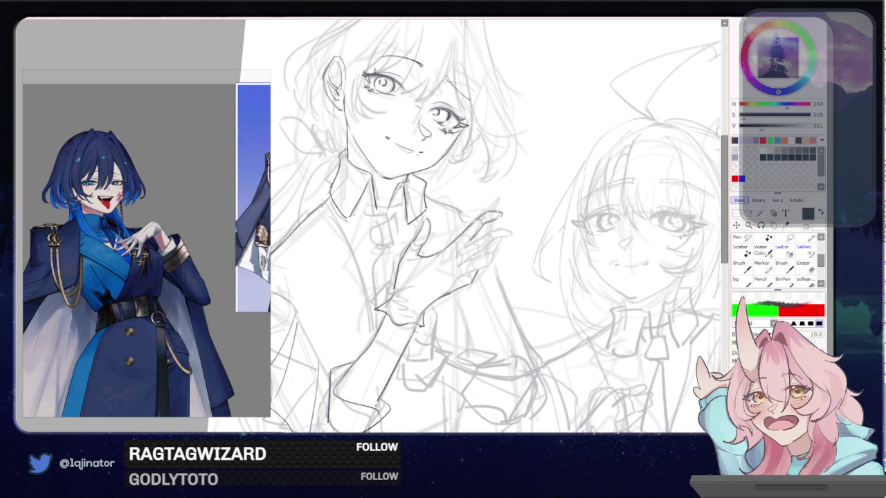
pyautogui.moveTo(456, 256)
pyautogui.mouseDown()
pyautogui.moveTo(471, 239)
pyautogui.moveTo(518, 232)
pyautogui.moveTo(490, 240)
pyautogui.moveTo(489, 261)
pyautogui.mouseUp()
# Retouch the fingertips and fingers with small dark strokes and try a darker wrist line
pyautogui.hotkey('ctrl', 'z')
pyautogui.hotkey('ctrl', 'z')
pyautogui.hotkey('ctrl', 'z')
pyautogui.moveTo(491, 254)
pyautogui.mouseDown()
pyautogui.moveTo(492, 239)
pyautogui.moveTo(479, 251)
pyautogui.mouseUp()
pyautogui.hotkey('ctrl', 'z')
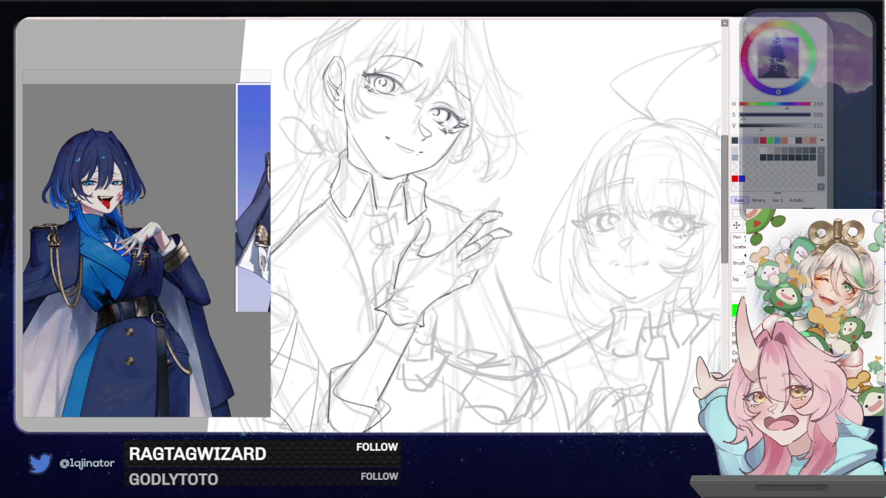
pyautogui.moveTo(501, 239); pyautogui.dragTo(494, 255)
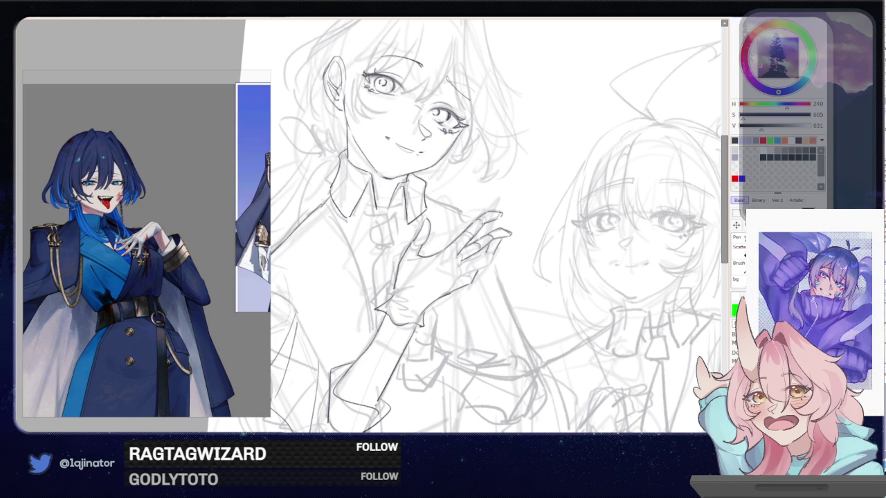
pyautogui.moveTo(474, 263); pyautogui.dragTo(488, 251)
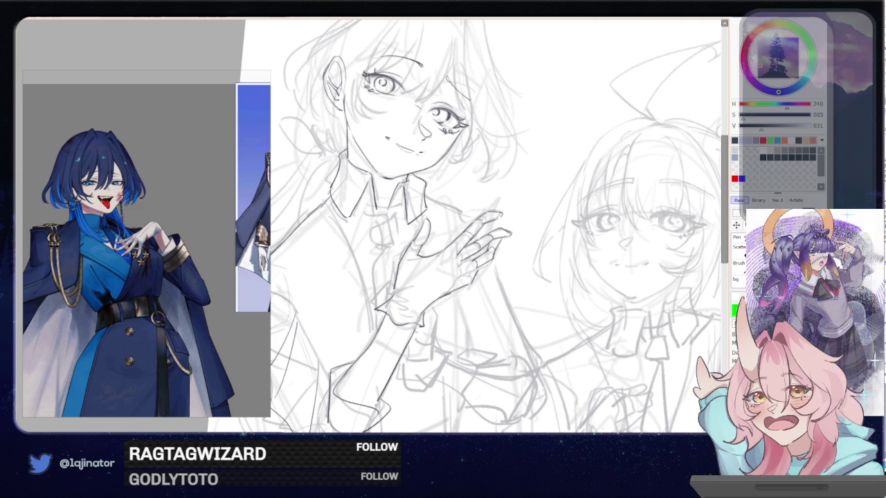
pyautogui.moveTo(461, 263); pyautogui.dragTo(477, 257)
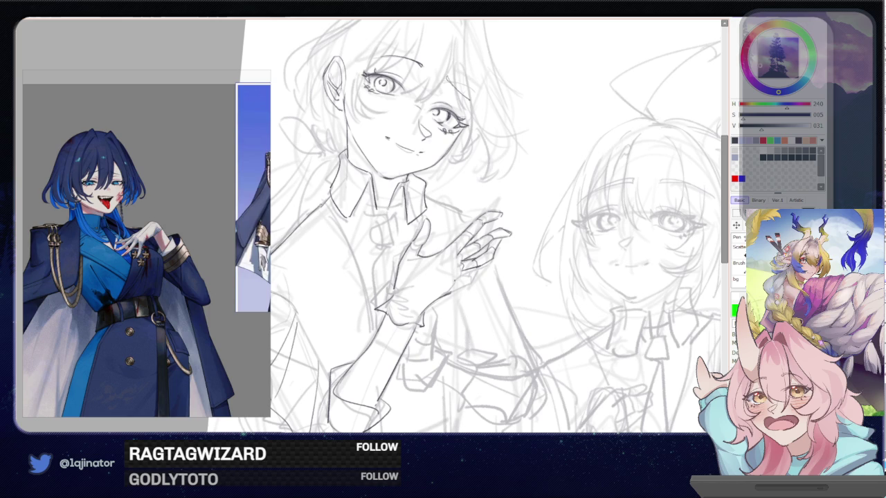
pyautogui.moveTo(467, 269)
pyautogui.mouseDown()
pyautogui.moveTo(426, 308)
pyautogui.moveTo(469, 280)
pyautogui.mouseUp()
pyautogui.hotkey('ctrl', 'z')
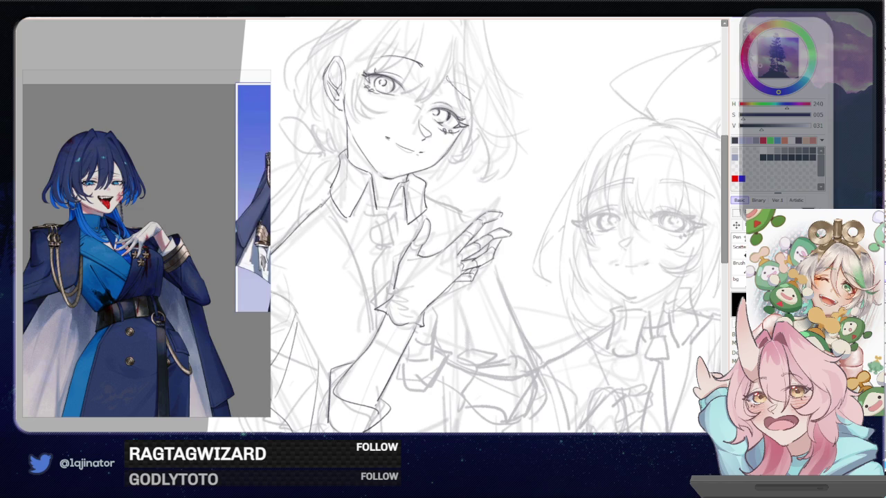
pyautogui.scroll(-3, 625, 235)
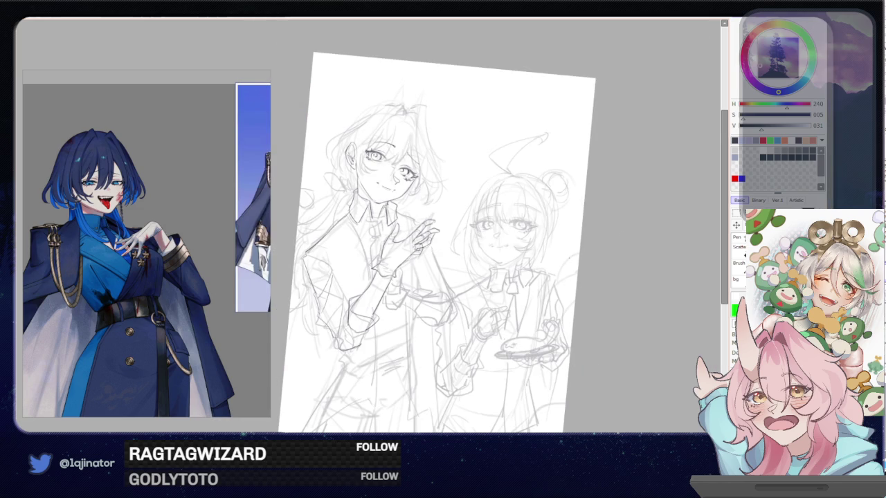
# Reduce the pencil brush size to 10
pyautogui.scroll(2, 482, 226)
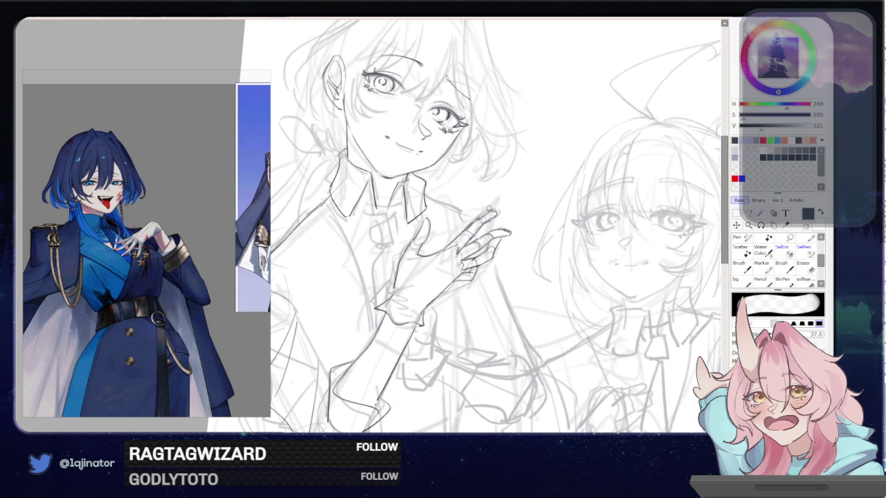
pyautogui.press('e')
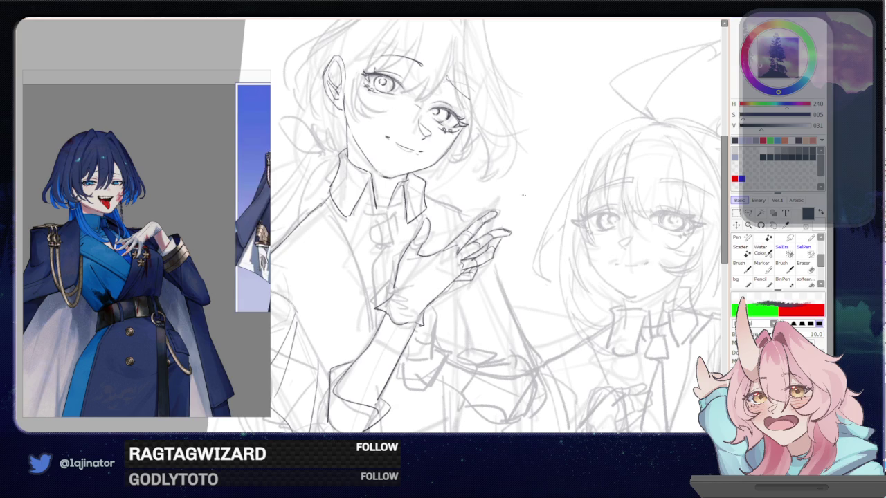
pyautogui.scroll(-2, 485, 228)
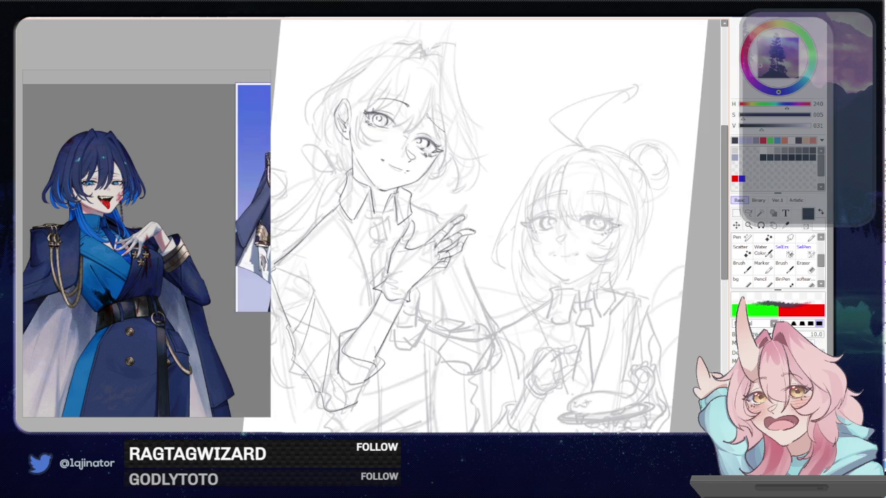
pyautogui.scroll(1, 367, 228)
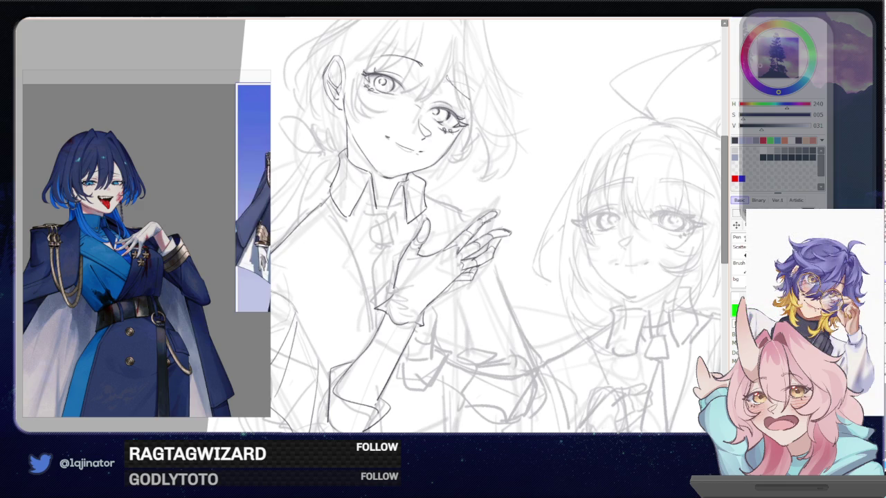
pyautogui.press('-')
pyautogui.press('Delete')
pyautogui.press('End')
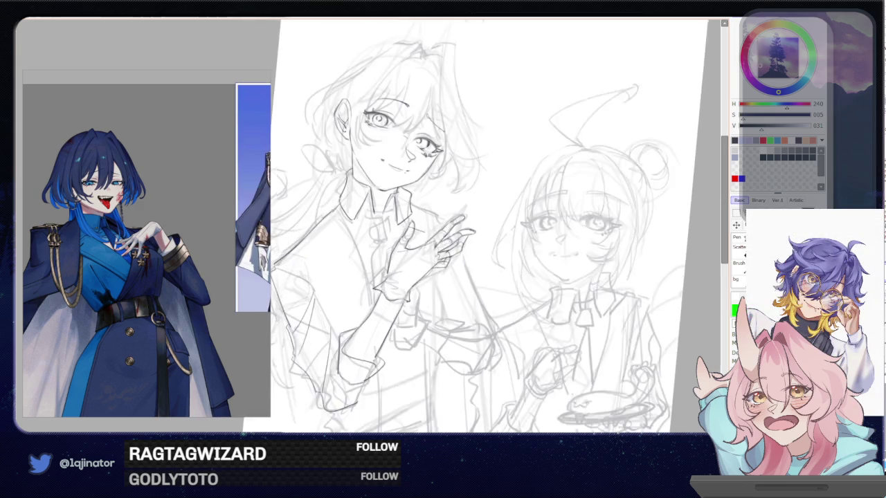
pyautogui.press('+')
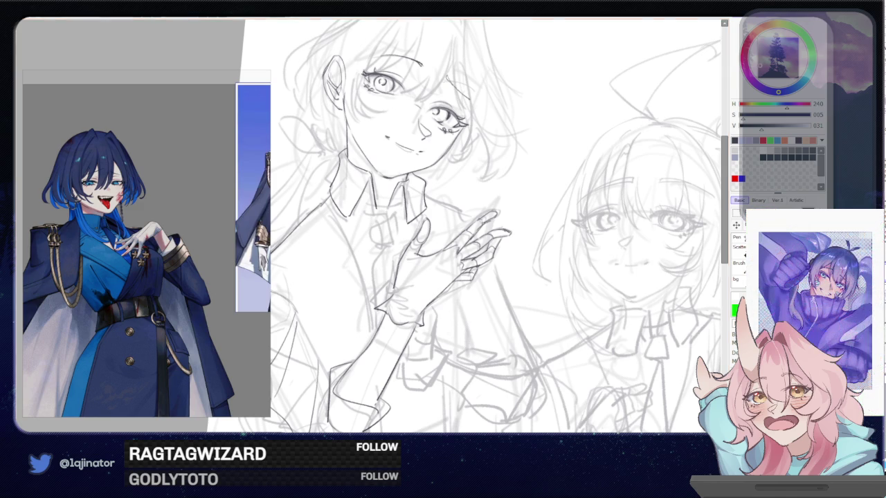
# Stroke in the wrist cuff, the hand's lower edge and fingers, removing a stray line
pyautogui.moveTo(485, 242); pyautogui.dragTo(498, 228)
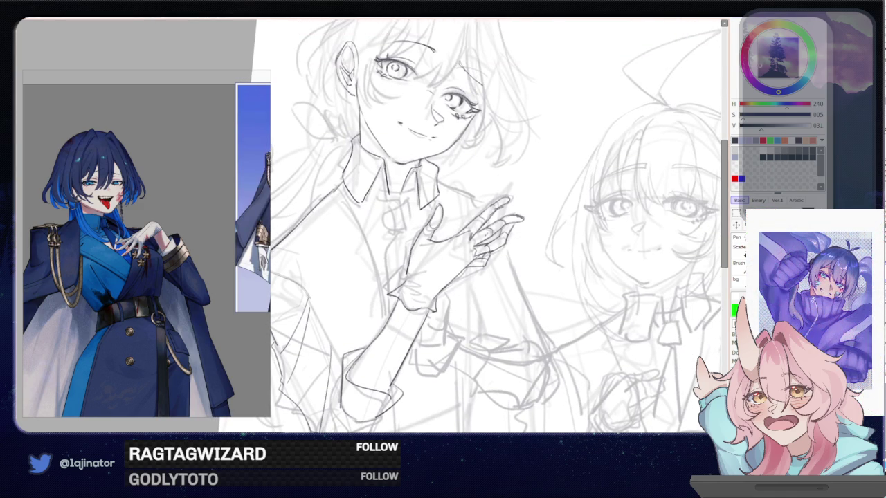
pyautogui.moveTo(430, 263)
pyautogui.mouseDown()
pyautogui.moveTo(407, 278)
pyautogui.moveTo(405, 292)
pyautogui.mouseUp()
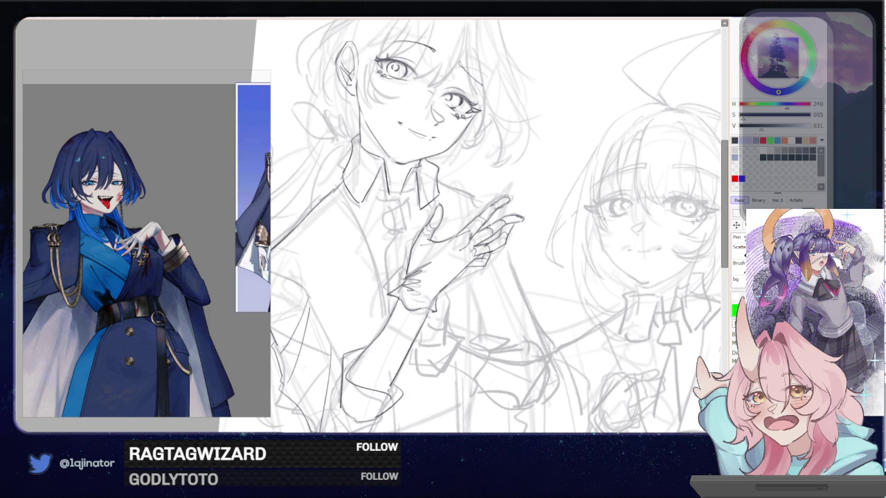
pyautogui.moveTo(458, 252); pyautogui.dragTo(427, 300)
pyautogui.moveTo(474, 250); pyautogui.dragTo(466, 255)
pyautogui.moveTo(466, 254); pyautogui.dragTo(457, 267)
pyautogui.scroll(-3, 485, 229)
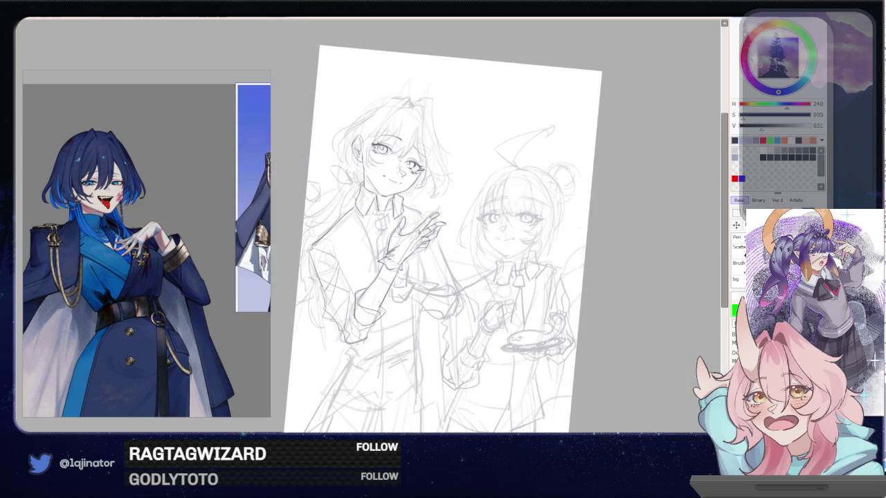
pyautogui.scroll(3, 485, 228)
pyautogui.moveTo(574, 223); pyautogui.dragTo(720, 211)
pyautogui.hotkey('ctrl', 'z')
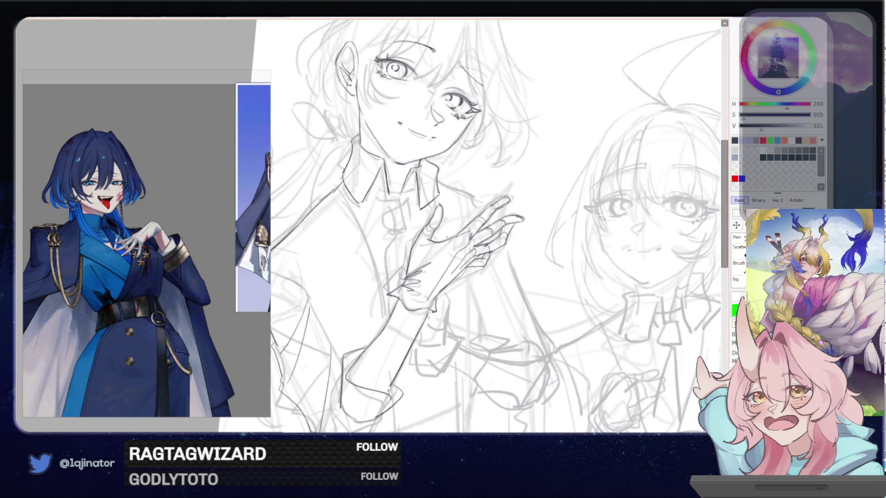
pyautogui.scroll(-5, 627, 214)
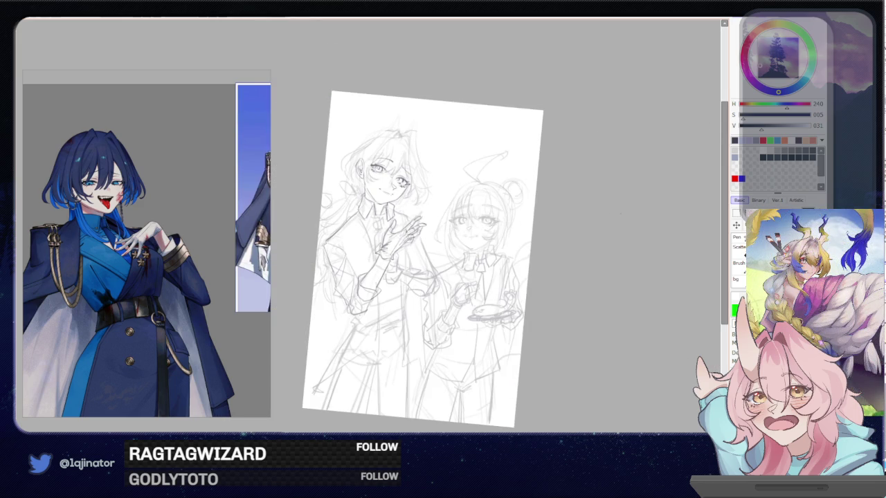
# Add a hair strand between the eyes, an eyebrow line and small marks above the left eye
pyautogui.scroll(5, 627, 214)
pyautogui.moveTo(490, 241); pyautogui.dragTo(477, 326)
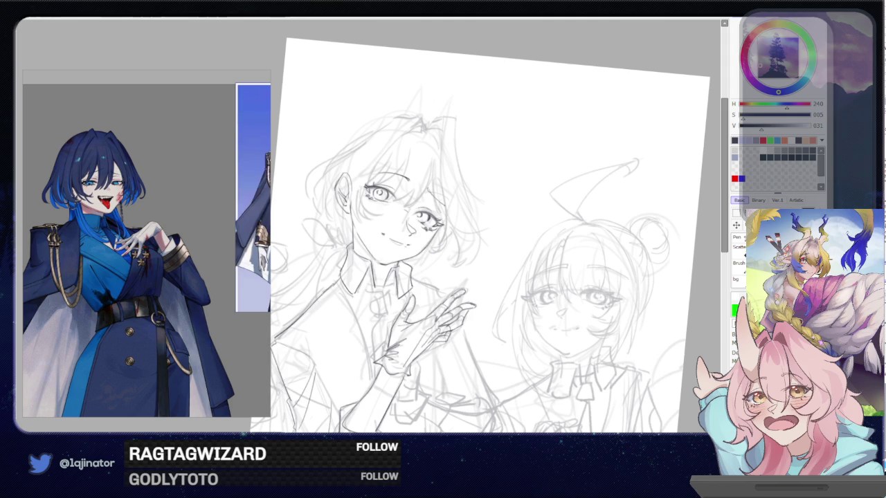
pyautogui.scroll(2, 520, 267)
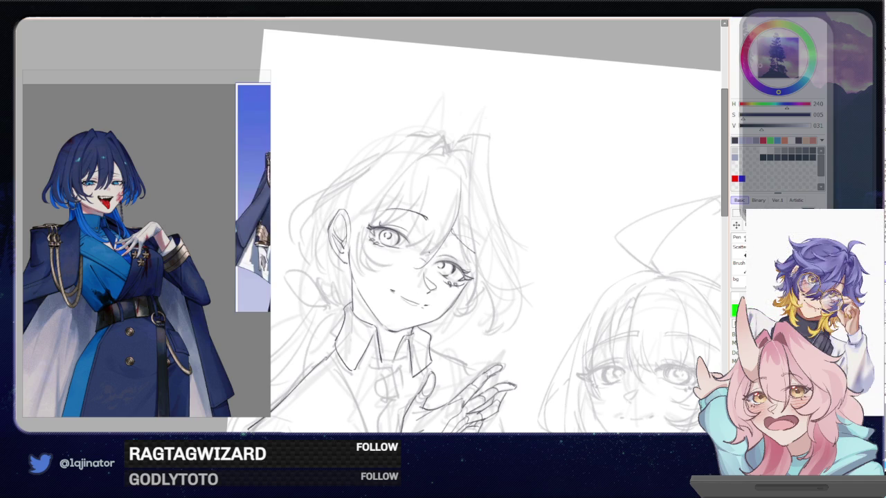
pyautogui.moveTo(438, 248); pyautogui.dragTo(415, 257)
pyautogui.moveTo(443, 188)
pyautogui.mouseDown()
pyautogui.moveTo(421, 253)
pyautogui.moveTo(399, 259)
pyautogui.mouseUp()
pyautogui.moveTo(429, 181); pyautogui.dragTo(404, 251)
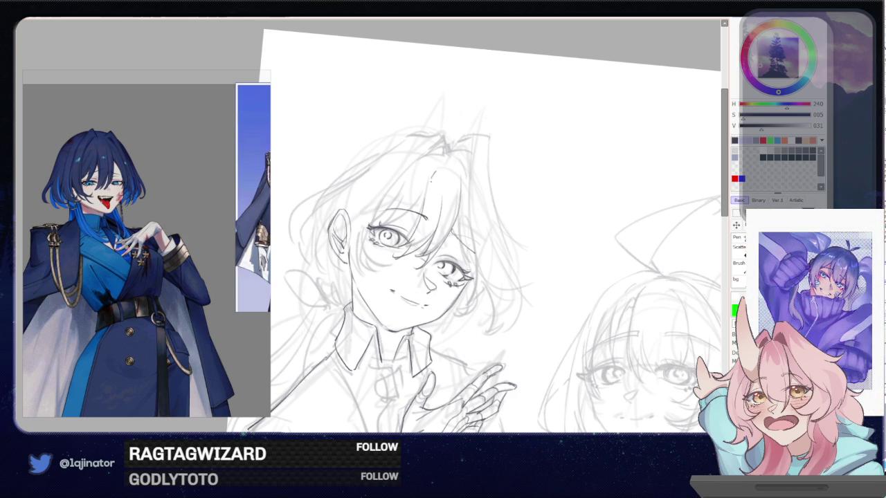
pyautogui.moveTo(371, 211); pyautogui.dragTo(415, 213)
pyautogui.hotkey('ctrl', 'z')
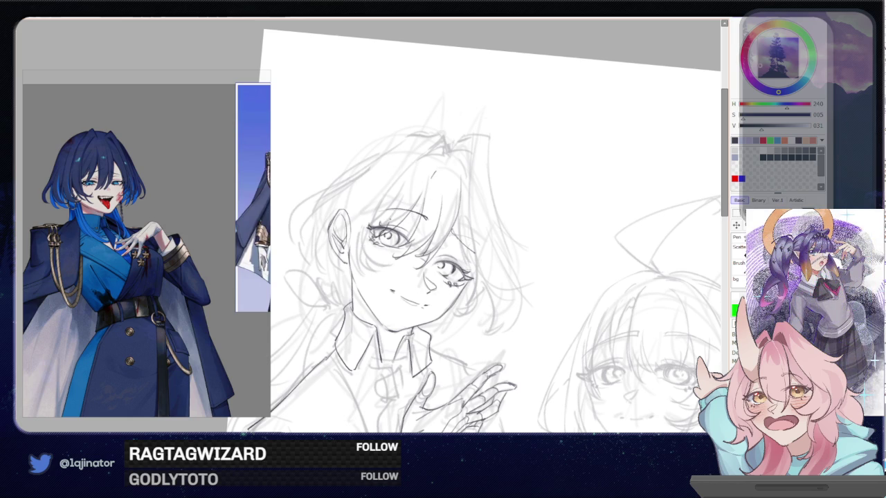
pyautogui.moveTo(399, 208); pyautogui.dragTo(372, 224)
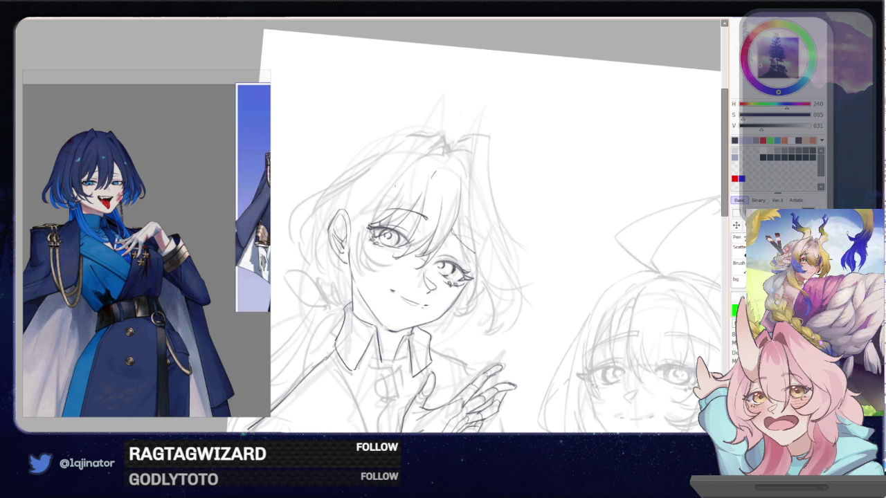
# Darken a hair stroke at the crown and rework the strands right of the face
pyautogui.moveTo(447, 148); pyautogui.dragTo(424, 160)
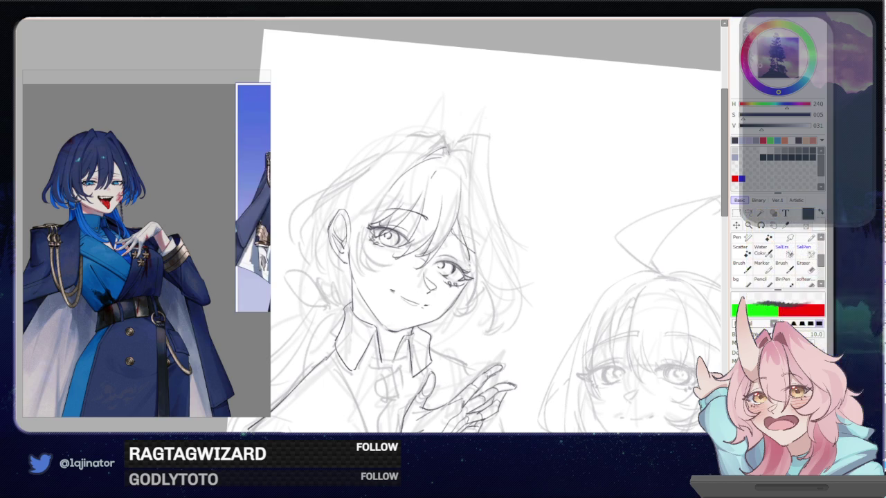
pyautogui.moveTo(469, 214); pyautogui.dragTo(459, 268)
pyautogui.moveTo(465, 216); pyautogui.dragTo(457, 282)
pyautogui.hotkey('ctrl', 'z')
pyautogui.hotkey('ctrl', 'z')
pyautogui.moveTo(456, 154)
pyautogui.mouseDown()
pyautogui.moveTo(466, 149)
pyautogui.moveTo(485, 283)
pyautogui.mouseUp()
pyautogui.hotkey('ctrl', 'z')
pyautogui.moveTo(470, 166); pyautogui.dragTo(501, 313)
pyautogui.hotkey('ctrl', 'z')
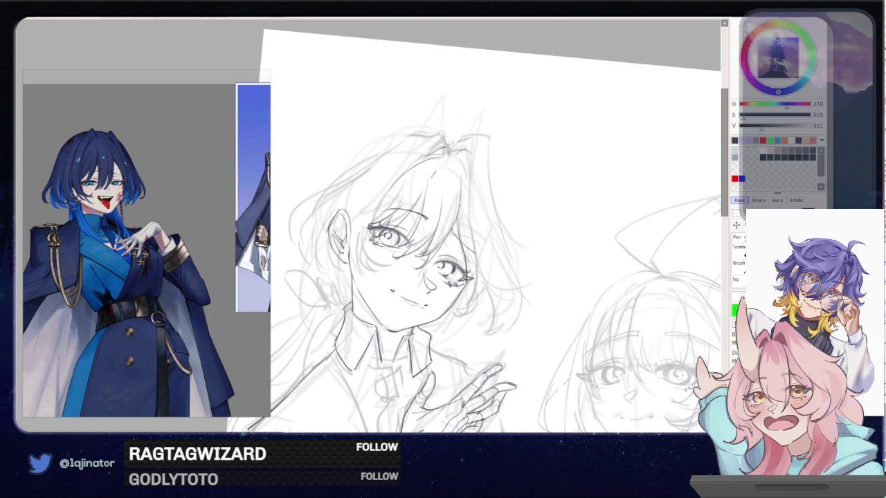
pyautogui.moveTo(466, 169); pyautogui.dragTo(501, 297)
pyautogui.moveTo(472, 234)
pyautogui.mouseDown()
pyautogui.moveTo(484, 247)
pyautogui.moveTo(457, 300)
pyautogui.moveTo(474, 299)
pyautogui.mouseUp()
pyautogui.hotkey('ctrl', 'z')
pyautogui.hotkey('ctrl', 'z')
pyautogui.hotkey('ctrl', 'z')
pyautogui.hotkey('ctrl', 'z')
pyautogui.moveTo(475, 254); pyautogui.dragTo(468, 320)
pyautogui.hotkey('ctrl', 'z')
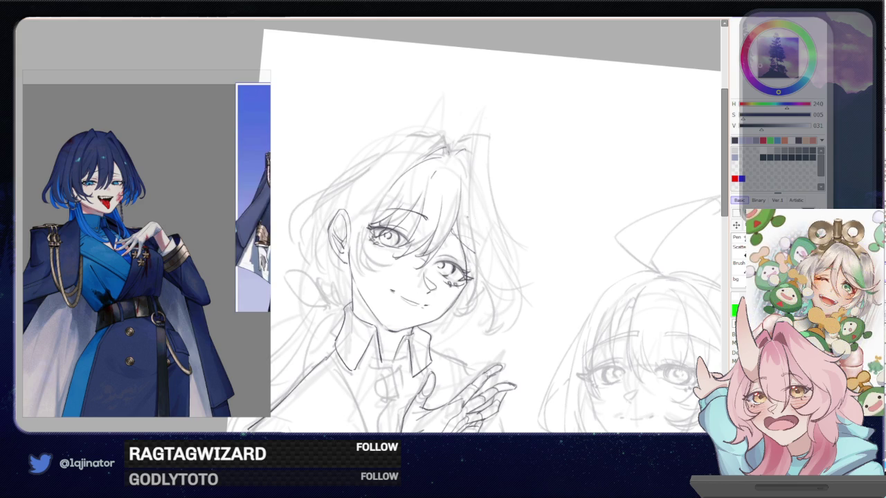
# Redraw the hair strand beside the cheek and add faint strands lower in the hair
pyautogui.moveTo(455, 148)
pyautogui.mouseDown()
pyautogui.moveTo(476, 137)
pyautogui.moveTo(487, 146)
pyautogui.moveTo(478, 135)
pyautogui.moveTo(484, 134)
pyautogui.moveTo(533, 241)
pyautogui.moveTo(526, 306)
pyautogui.mouseUp()
pyautogui.hotkey('ctrl', 'z')
pyautogui.hotkey('ctrl', 'z')
pyautogui.hotkey('ctrl', 'z')
pyautogui.moveTo(515, 236); pyautogui.dragTo(519, 328)
pyautogui.hotkey('ctrl', 'z')
pyautogui.moveTo(510, 233); pyautogui.dragTo(512, 298)
pyautogui.hotkey('ctrl', 'z')
pyautogui.moveTo(477, 246); pyautogui.dragTo(533, 284)
pyautogui.hotkey('ctrl', 'z')
pyautogui.moveTo(484, 267); pyautogui.dragTo(526, 293)
pyautogui.hotkey('ctrl', 'z')
pyautogui.moveTo(477, 271)
pyautogui.mouseDown()
pyautogui.moveTo(503, 337)
pyautogui.moveTo(475, 341)
pyautogui.mouseUp()
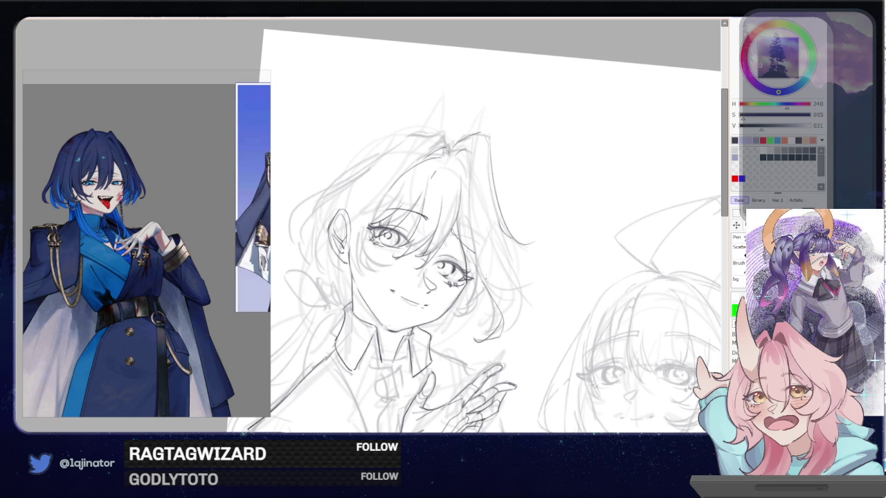
pyautogui.moveTo(476, 289); pyautogui.dragTo(455, 327)
pyautogui.moveTo(433, 289); pyautogui.dragTo(473, 308)
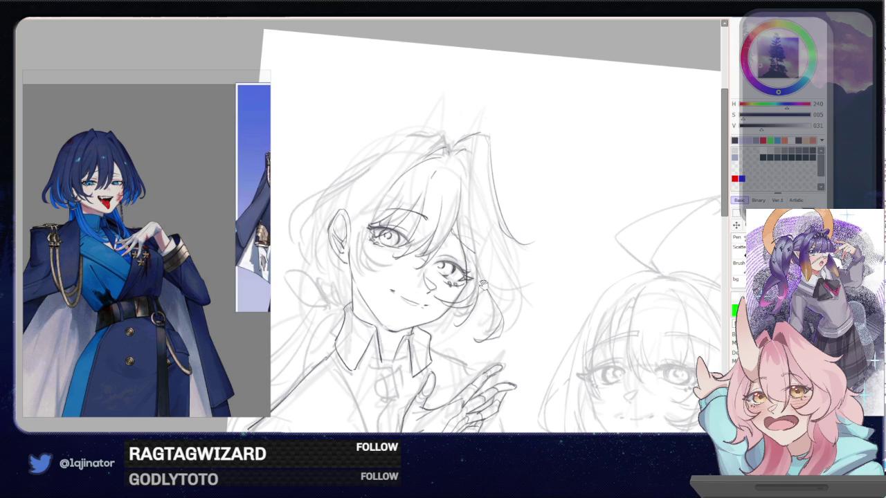
pyautogui.hotkey('ctrl', 'z')
pyautogui.hotkey('ctrl', 'z')
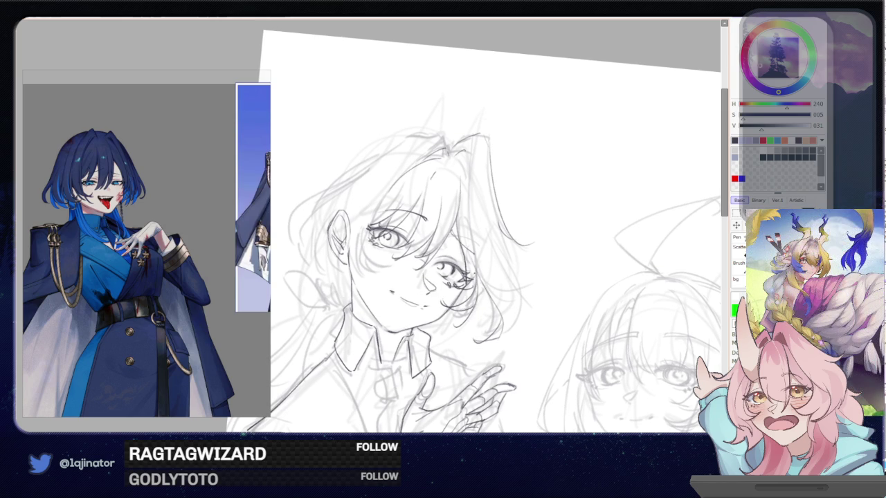
pyautogui.moveTo(480, 300); pyautogui.dragTo(461, 328)
# Mirror the view and add strands extending the left side of the hair downward
pyautogui.press('h')
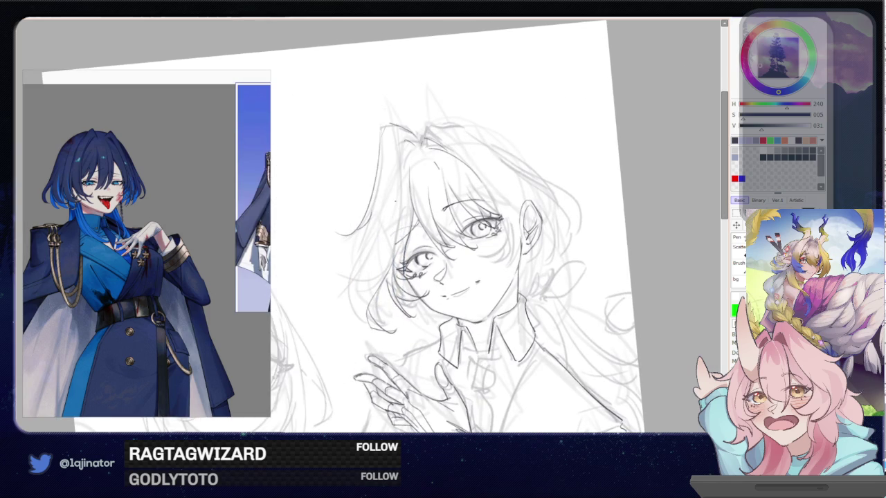
pyautogui.moveTo(371, 220); pyautogui.dragTo(352, 333)
pyautogui.moveTo(371, 276); pyautogui.dragTo(350, 328)
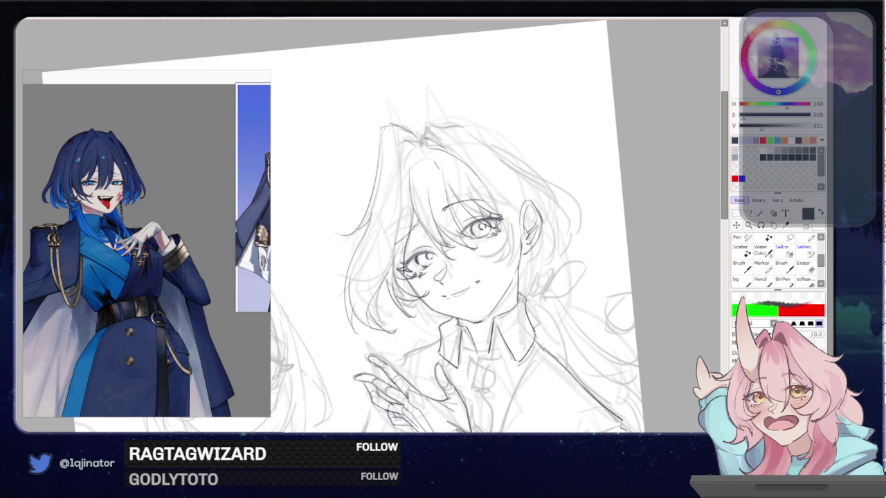
pyautogui.moveTo(420, 283); pyautogui.dragTo(492, 240)
pyautogui.moveTo(463, 283)
pyautogui.mouseDown()
pyautogui.moveTo(490, 294)
pyautogui.moveTo(489, 310)
pyautogui.mouseUp()
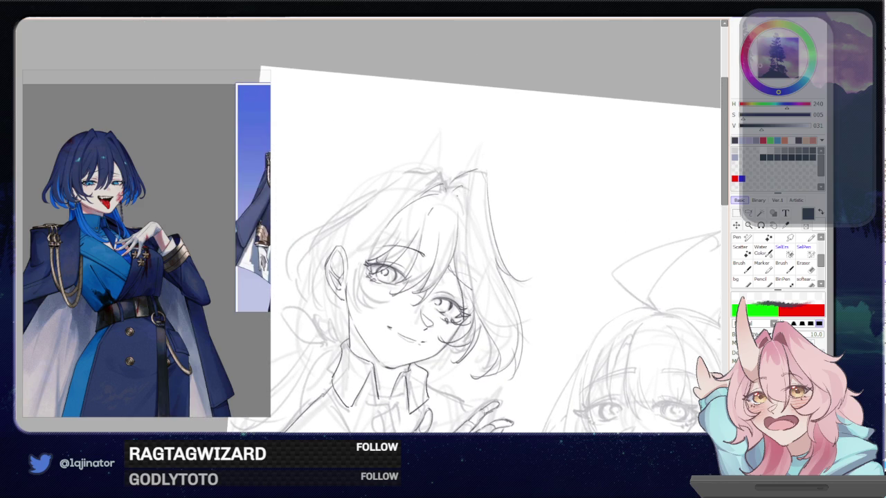
pyautogui.moveTo(468, 195)
pyautogui.mouseDown()
pyautogui.moveTo(467, 295)
pyautogui.moveTo(485, 287)
pyautogui.mouseUp()
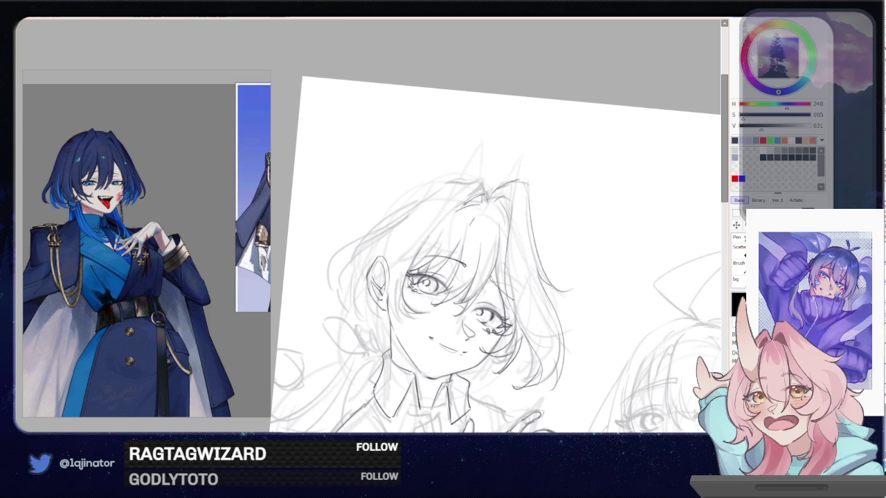
# Retry the left cheek and jawline, then redraw the hairline into a longer left strand
pyautogui.moveTo(381, 279); pyautogui.dragTo(391, 334)
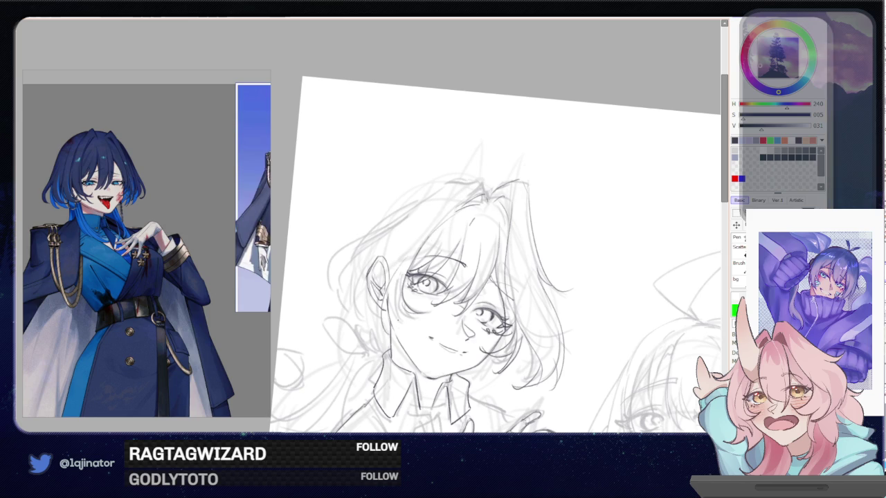
pyautogui.hotkey('ctrl', 'z')
pyautogui.moveTo(381, 263); pyautogui.dragTo(392, 337)
pyautogui.moveTo(386, 297); pyautogui.dragTo(397, 310)
pyautogui.hotkey('ctrl', 'z')
pyautogui.hotkey('ctrl', 'z')
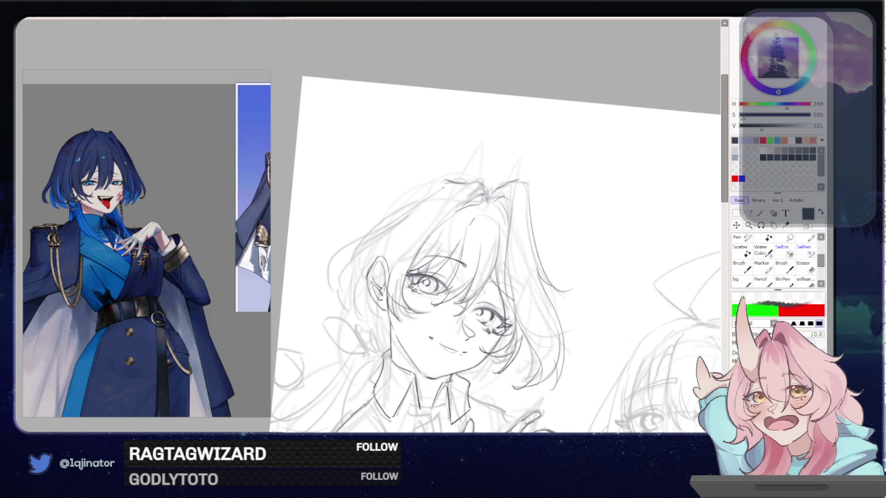
pyautogui.moveTo(464, 180)
pyautogui.mouseDown()
pyautogui.moveTo(447, 182)
pyautogui.moveTo(340, 273)
pyautogui.mouseUp()
pyautogui.hotkey('ctrl', 'z')
pyautogui.moveTo(429, 193)
pyautogui.mouseDown()
pyautogui.moveTo(339, 256)
pyautogui.moveTo(326, 286)
pyautogui.moveTo(351, 322)
pyautogui.mouseUp()
# Redraw the ear's left side and a thin line along the ear and jaw
pyautogui.moveTo(378, 277); pyautogui.dragTo(348, 327)
pyautogui.moveTo(362, 279); pyautogui.dragTo(368, 287)
pyautogui.hotkey('ctrl', 'z')
pyautogui.hotkey('ctrl', 'z')
pyautogui.moveTo(381, 239); pyautogui.dragTo(351, 322)
pyautogui.hotkey('ctrl', 'z')
pyautogui.moveTo(366, 263); pyautogui.dragTo(351, 340)
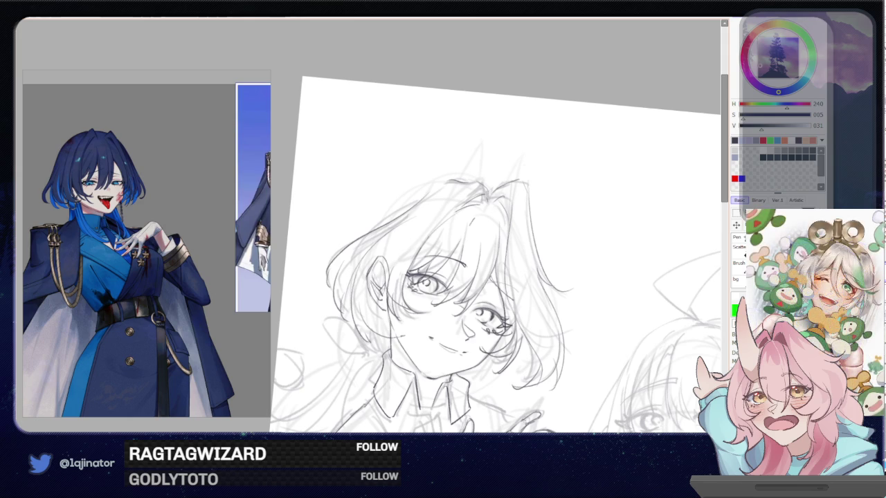
pyautogui.moveTo(391, 265); pyautogui.dragTo(382, 330)
# Pull back to show the whole two-character sketch and straighten the page upright
pyautogui.moveTo(516, 222); pyautogui.dragTo(491, 211)
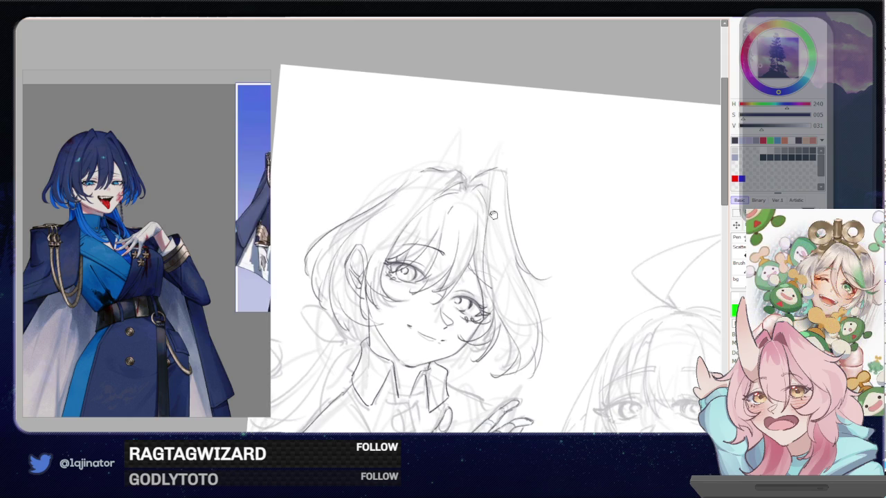
pyautogui.moveTo(441, 274); pyautogui.dragTo(468, 252)
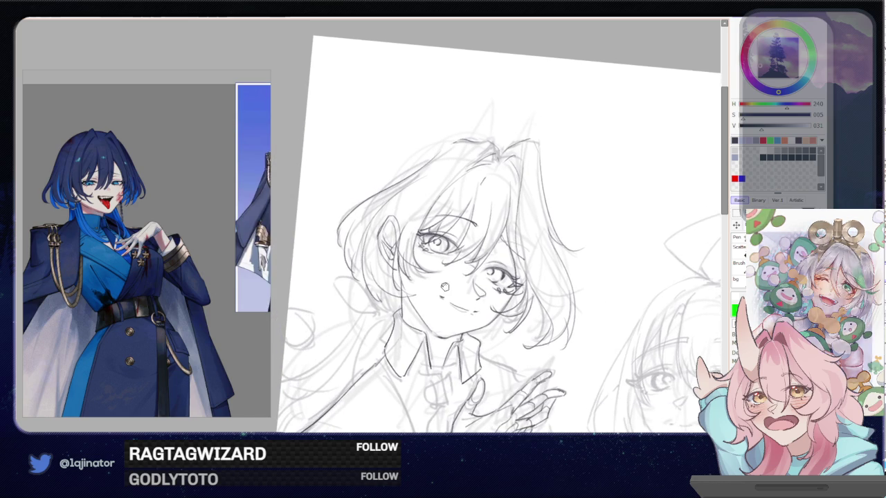
pyautogui.moveTo(504, 315); pyautogui.dragTo(505, 280)
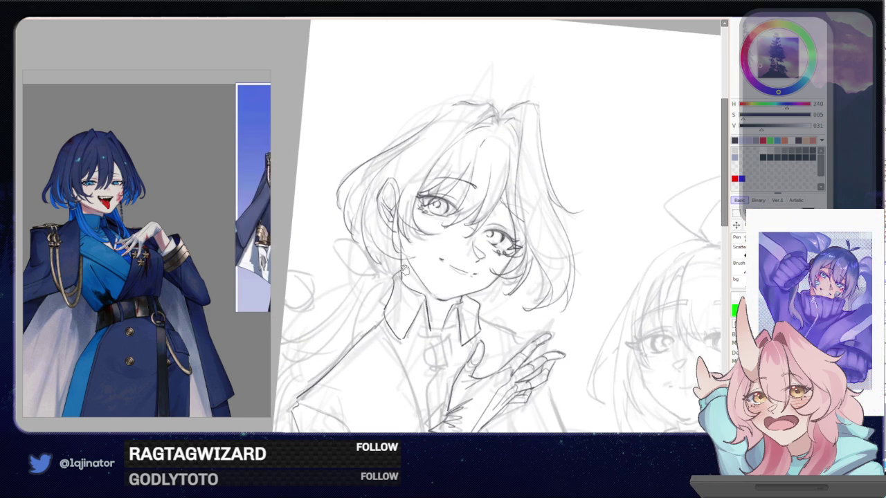
pyautogui.scroll(-2, 534, 306)
pyautogui.press('Home')
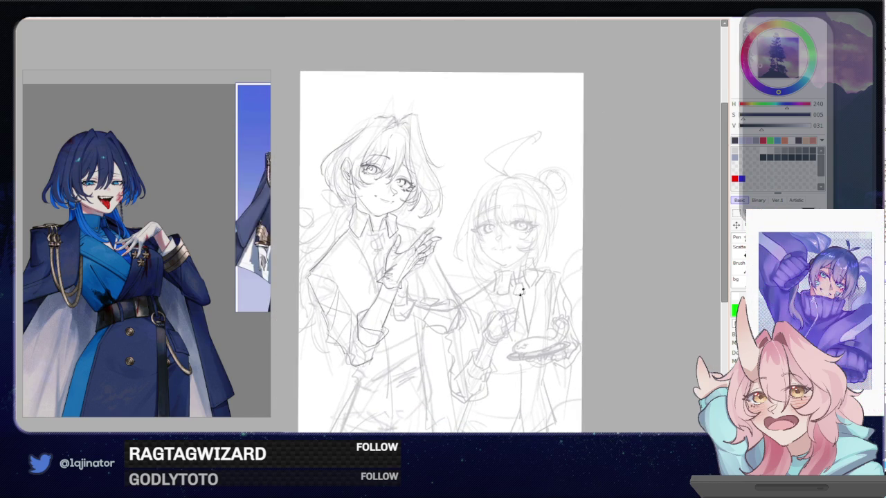
# Switch to black and refine the hair line along the left cheek
pyautogui.scroll(3, 374, 153)
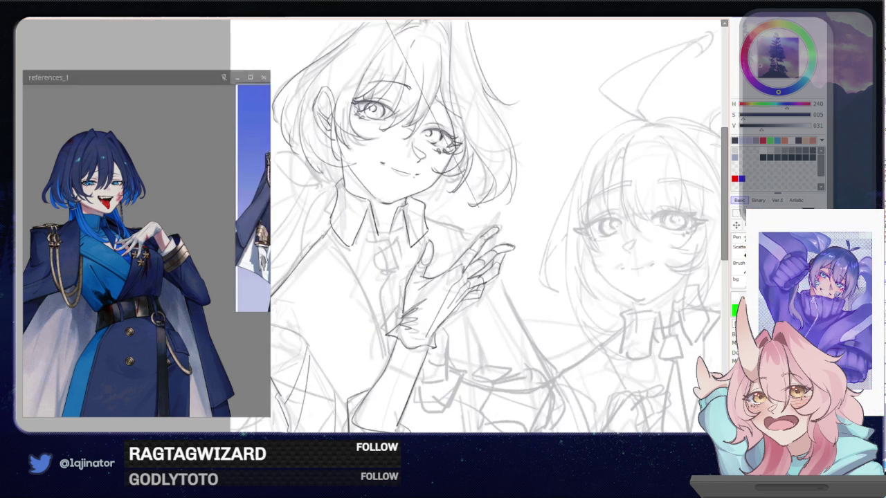
pyautogui.moveTo(416, 304)
pyautogui.mouseDown()
pyautogui.moveTo(430, 318)
pyautogui.moveTo(467, 316)
pyautogui.mouseUp()
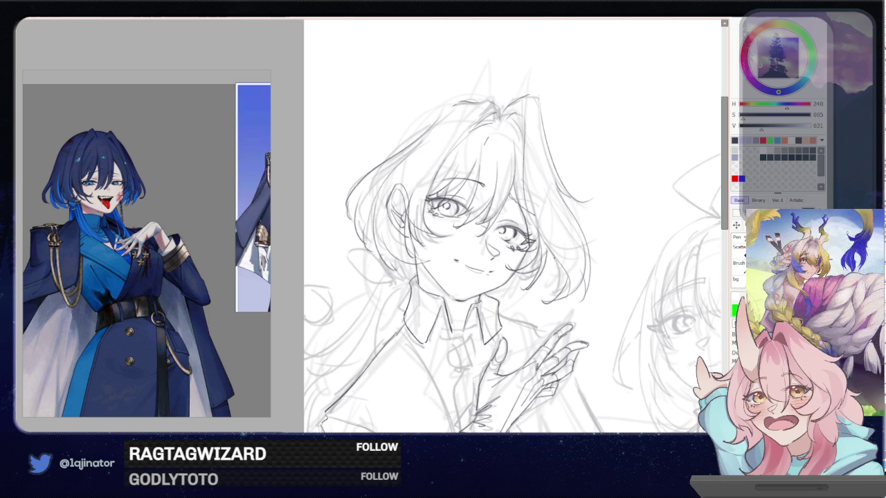
pyautogui.scroll(1, 516, 227)
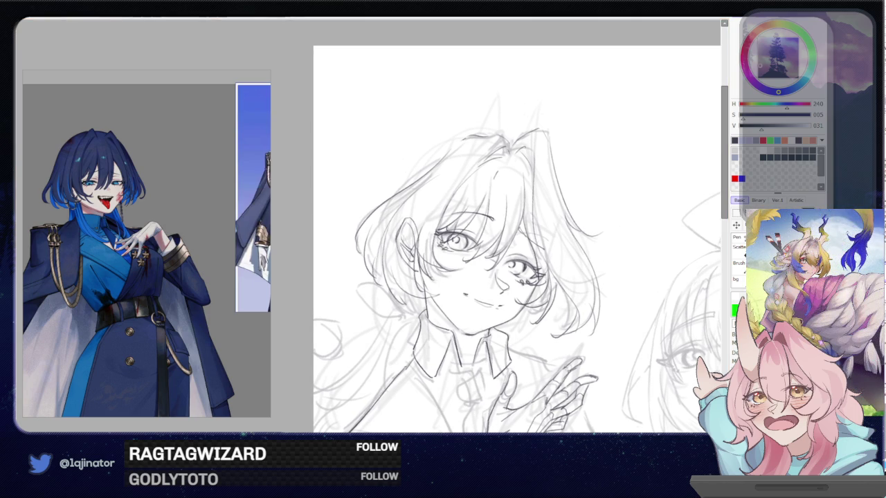
pyautogui.press('x')
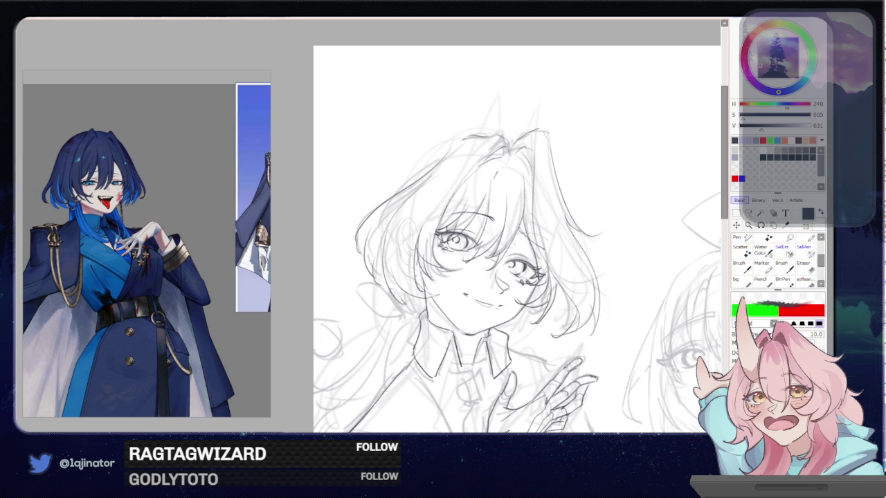
pyautogui.moveTo(418, 289); pyautogui.dragTo(435, 296)
pyautogui.moveTo(393, 275); pyautogui.dragTo(400, 301)
pyautogui.moveTo(365, 233)
pyautogui.mouseDown()
pyautogui.moveTo(354, 293)
pyautogui.moveTo(379, 299)
pyautogui.moveTo(375, 308)
pyautogui.mouseUp()
pyautogui.hotkey('ctrl', 'z')
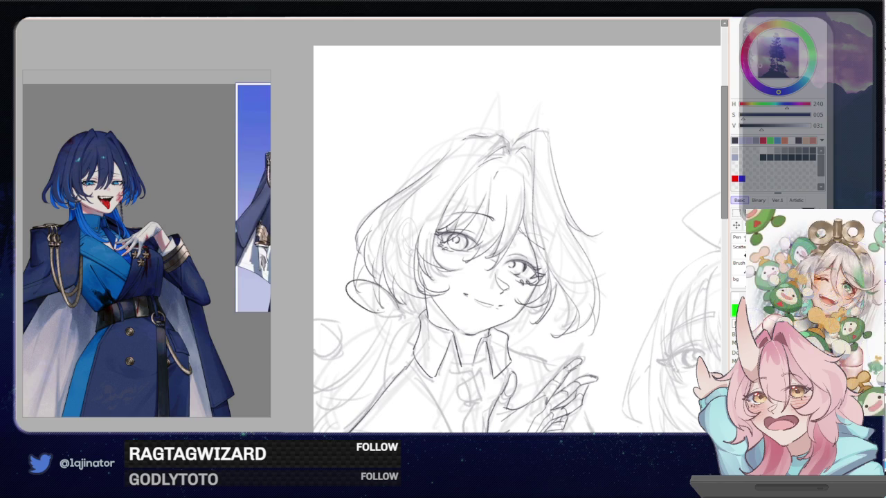
# Flip the view and redraw the pointed ear as a rounder looped outline
pyautogui.press('h')
pyautogui.press('h')
pyautogui.moveTo(422, 297)
pyautogui.mouseDown()
pyautogui.moveTo(469, 266)
pyautogui.moveTo(479, 270)
pyautogui.mouseUp()
pyautogui.hotkey('ctrl', 'z')
pyautogui.hotkey('ctrl', 'z')
pyautogui.moveTo(427, 297); pyautogui.dragTo(479, 274)
pyautogui.hotkey('ctrl', 'z')
pyautogui.moveTo(427, 297); pyautogui.dragTo(459, 271)
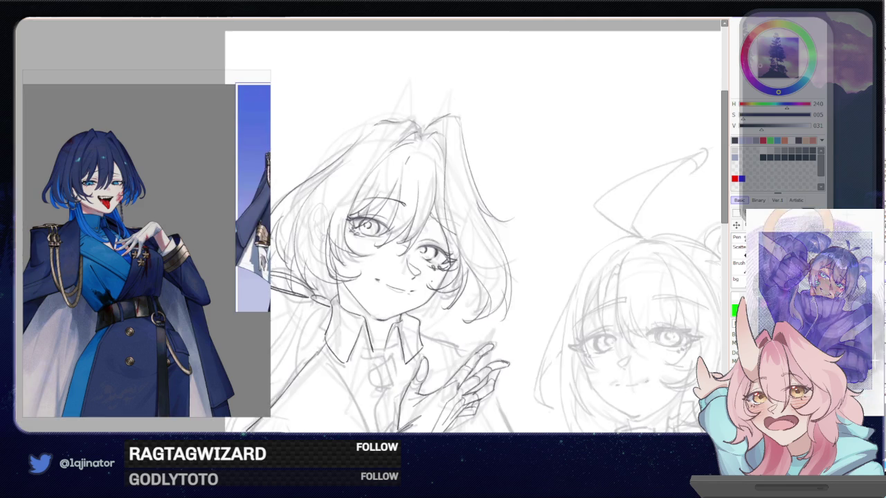
# Rotate the canvas and redraw the looping earring with strokes at its top and end
pyautogui.moveTo(429, 297)
pyautogui.mouseDown()
pyautogui.moveTo(393, 336)
pyautogui.moveTo(424, 316)
pyautogui.moveTo(425, 282)
pyautogui.mouseUp()
pyautogui.moveTo(460, 255); pyautogui.dragTo(430, 293)
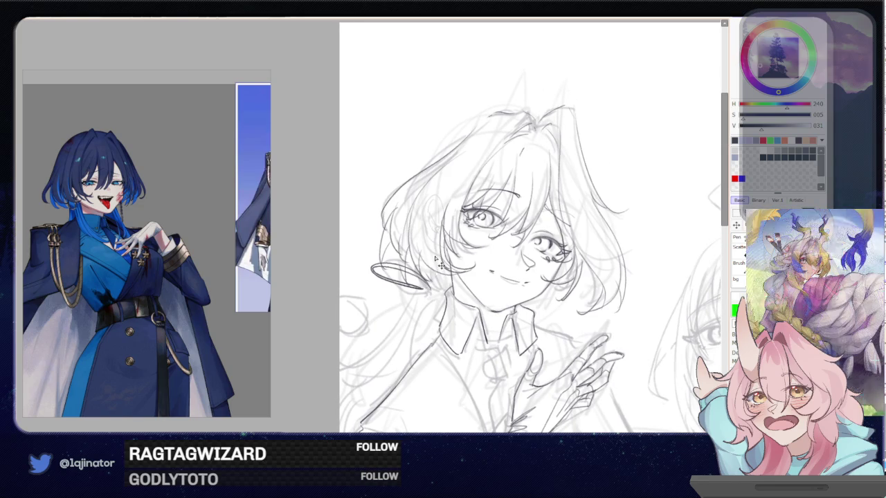
pyautogui.hotkey('ctrl', 'z')
pyautogui.hotkey('ctrl', 'y')
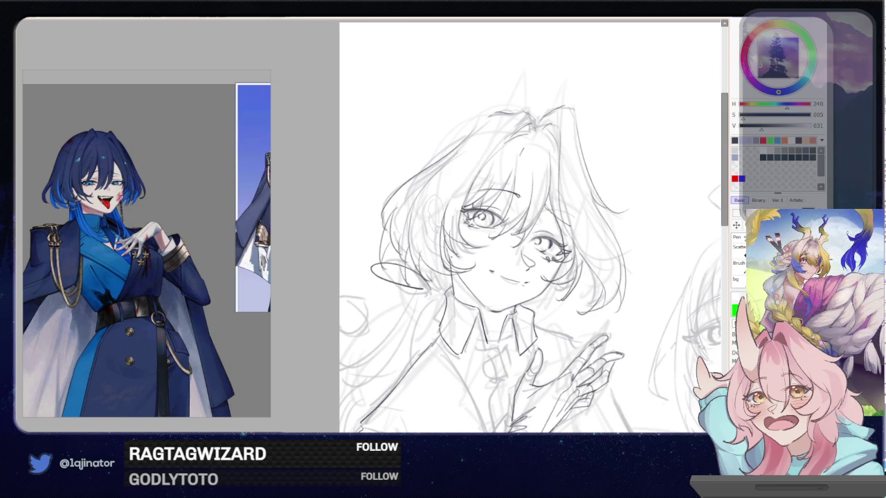
pyautogui.press('Delete')
pyautogui.press('Delete')
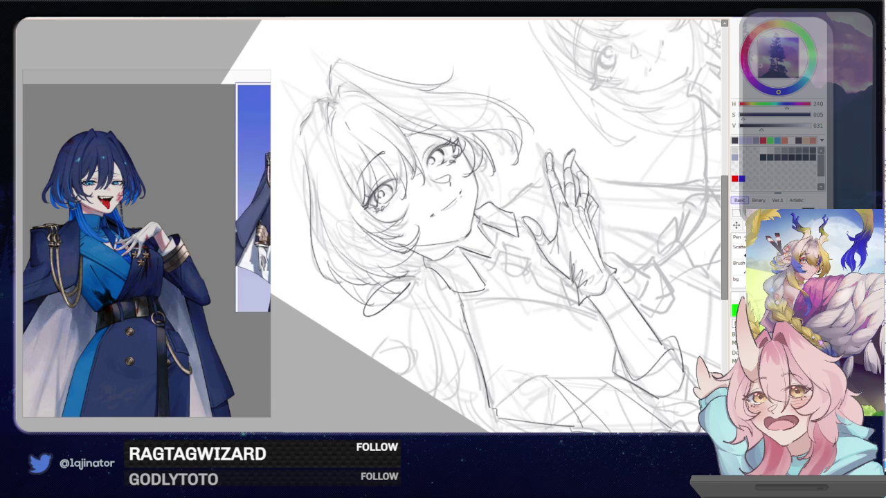
pyautogui.hotkey('ctrl', 'z')
pyautogui.moveTo(411, 286); pyautogui.dragTo(368, 311)
pyautogui.moveTo(423, 269); pyautogui.dragTo(413, 279)
pyautogui.moveTo(475, 250)
pyautogui.mouseDown()
pyautogui.moveTo(405, 313)
pyautogui.moveTo(362, 307)
pyautogui.mouseUp()
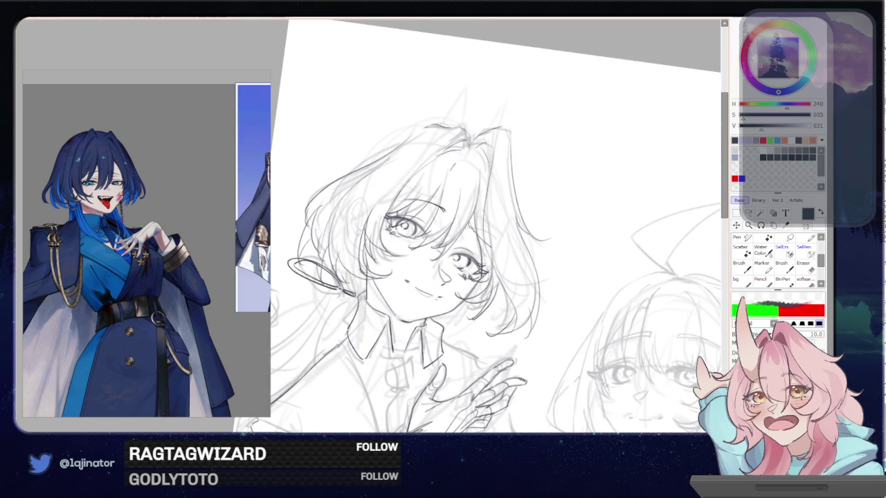
pyautogui.moveTo(348, 274); pyautogui.dragTo(350, 293)
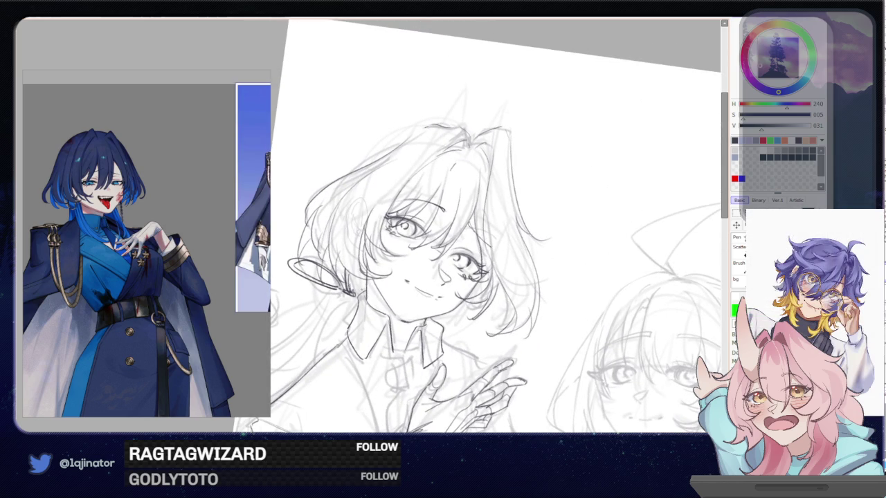
# Draw a long hair strand falling from the ear, discarding a trial small circle
pyautogui.moveTo(401, 224); pyautogui.dragTo(484, 166)
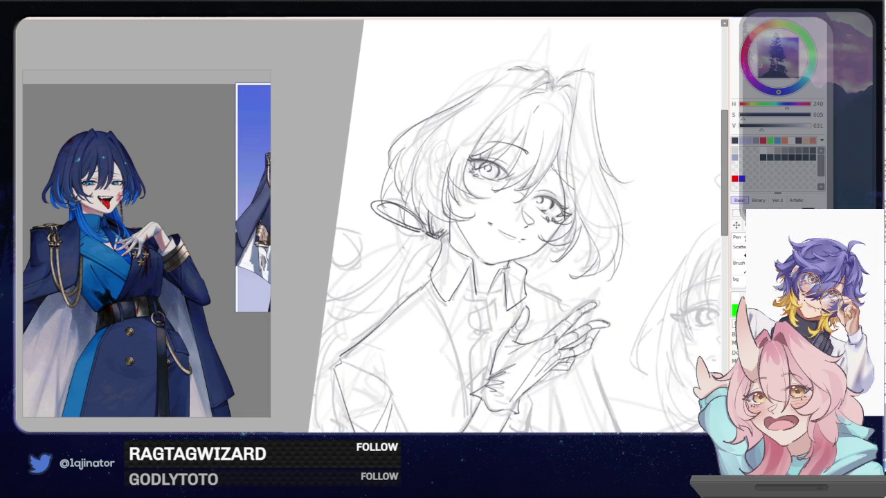
pyautogui.moveTo(411, 234); pyautogui.dragTo(326, 304)
pyautogui.moveTo(346, 230)
pyautogui.mouseDown()
pyautogui.moveTo(359, 244)
pyautogui.moveTo(350, 230)
pyautogui.mouseUp()
pyautogui.hotkey('ctrl', 'z')
pyautogui.hotkey('ctrl', 'z')
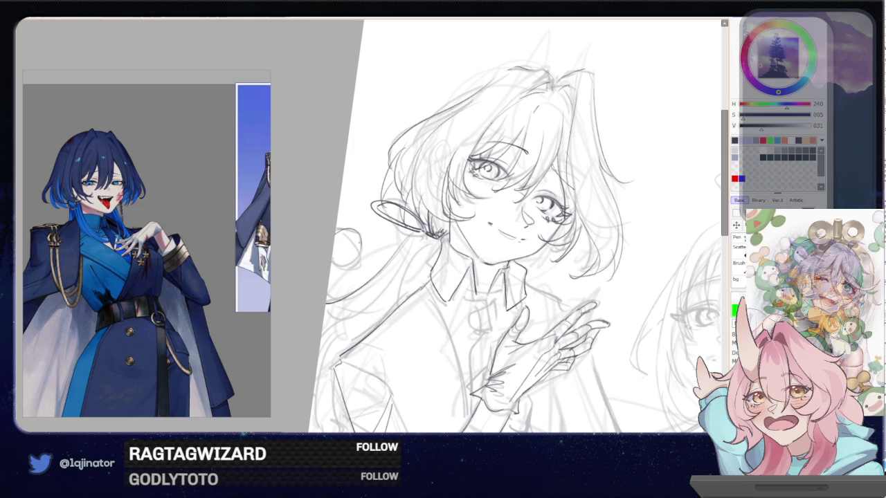
pyautogui.hotkey('ctrl', 'z')
# Draw a long line along the left side of the neck
pyautogui.moveTo(383, 308); pyautogui.dragTo(407, 285)
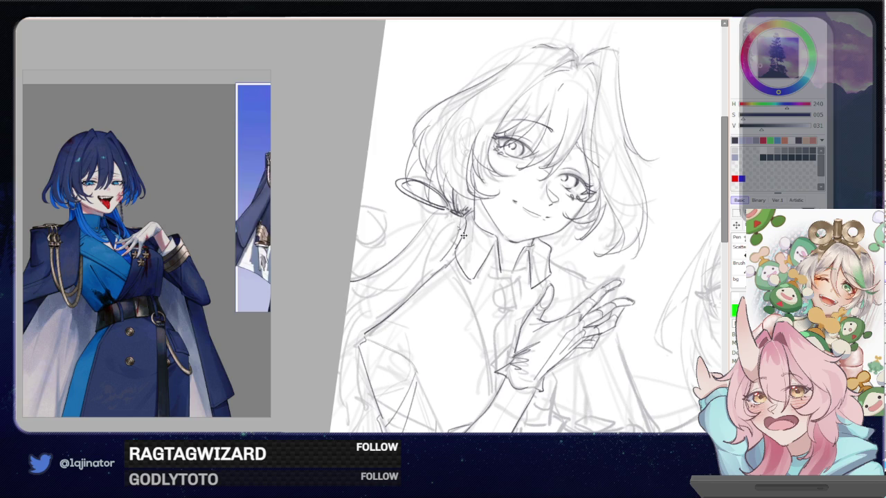
pyautogui.moveTo(460, 218); pyautogui.dragTo(422, 284)
pyautogui.hotkey('ctrl', 'z')
pyautogui.moveTo(456, 220)
pyautogui.mouseDown()
pyautogui.moveTo(421, 284)
pyautogui.moveTo(347, 307)
pyautogui.mouseUp()
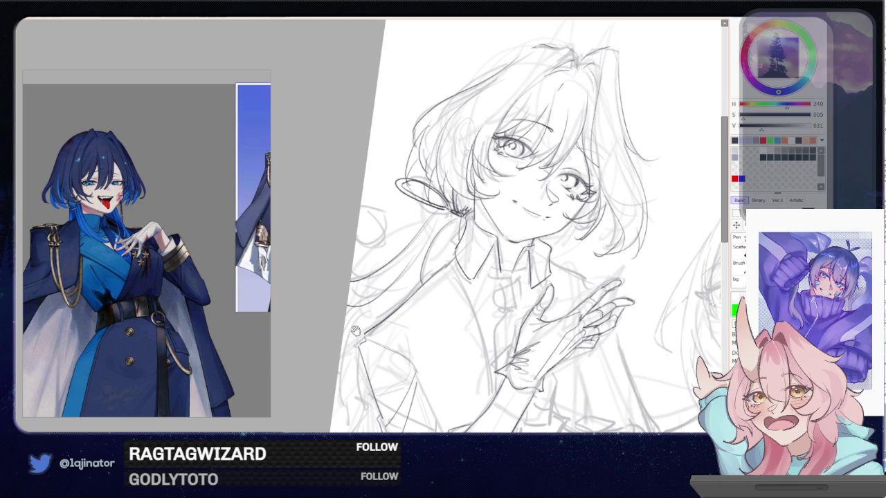
pyautogui.moveTo(485, 277); pyautogui.dragTo(519, 201)
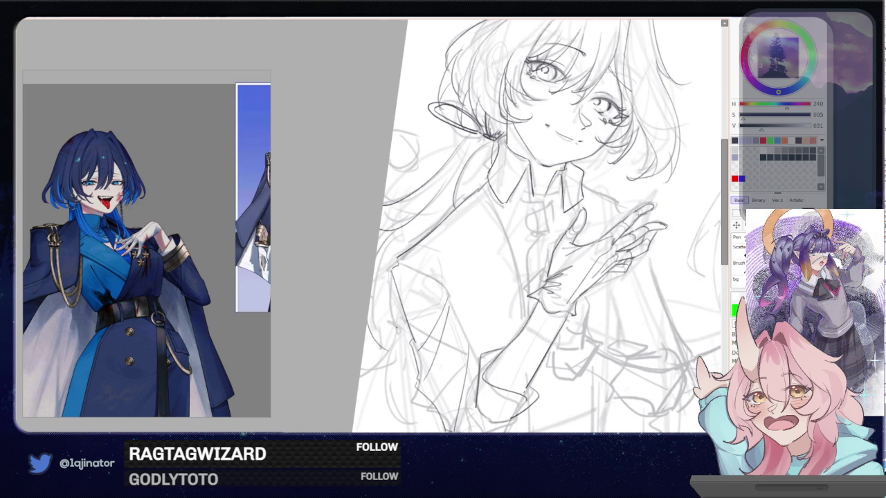
pyautogui.moveTo(394, 197); pyautogui.dragTo(381, 283)
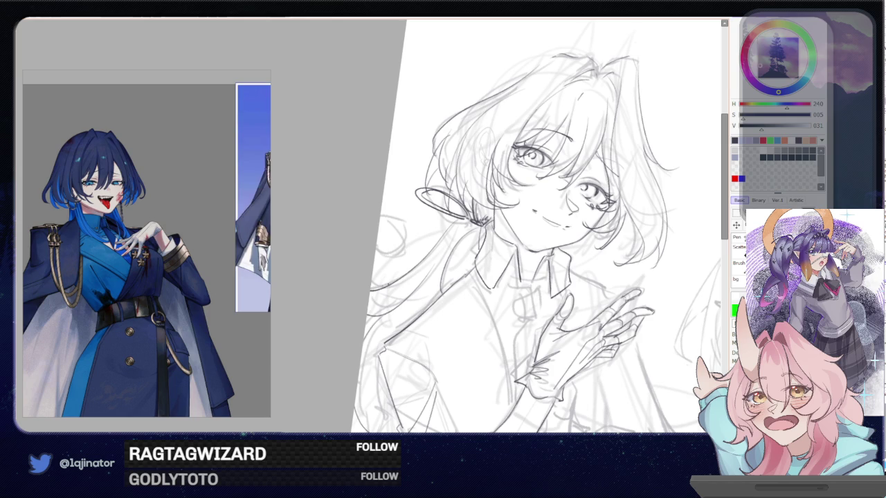
# Draw a curled hair strand beside the ear
pyautogui.moveTo(400, 232)
pyautogui.mouseDown()
pyautogui.moveTo(397, 245)
pyautogui.moveTo(393, 234)
pyautogui.mouseUp()
pyautogui.hotkey('ctrl', 'z')
pyautogui.moveTo(695, 257); pyautogui.dragTo(480, 283)
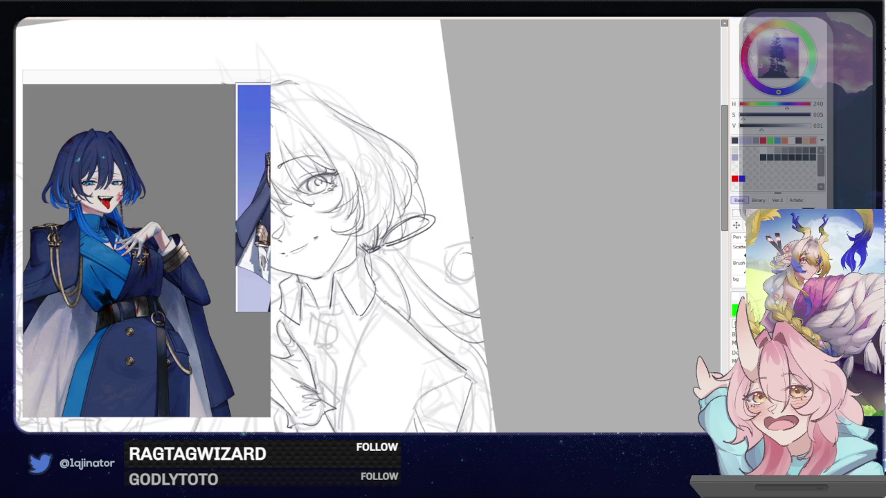
pyautogui.moveTo(452, 267)
pyautogui.mouseDown()
pyautogui.moveTo(468, 248)
pyautogui.moveTo(450, 272)
pyautogui.moveTo(471, 267)
pyautogui.mouseUp()
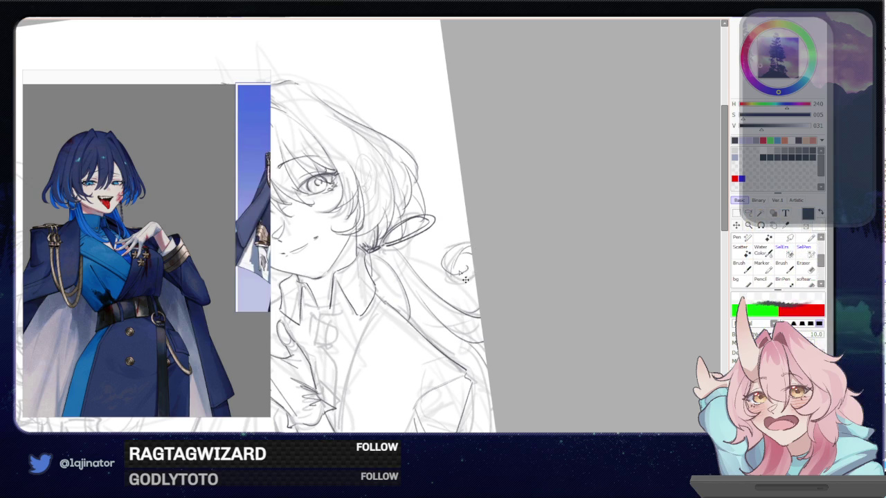
pyautogui.moveTo(465, 275); pyautogui.dragTo(453, 269)
# Rotate the view clockwise, recentre the sketch, and add hair strands on the left side
pyautogui.press('End')
pyautogui.moveTo(335, 169)
pyautogui.mouseDown()
pyautogui.moveTo(424, 168)
pyautogui.moveTo(484, 198)
pyautogui.mouseUp()
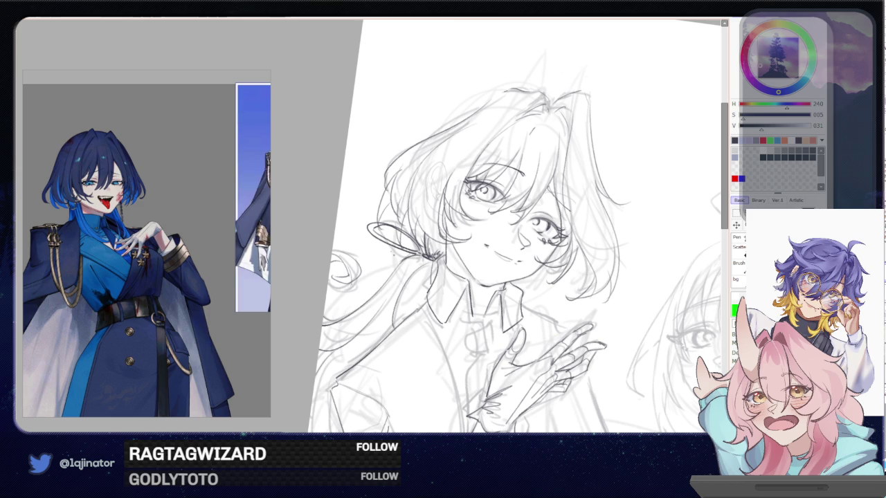
pyautogui.scroll(-2, 412, 301)
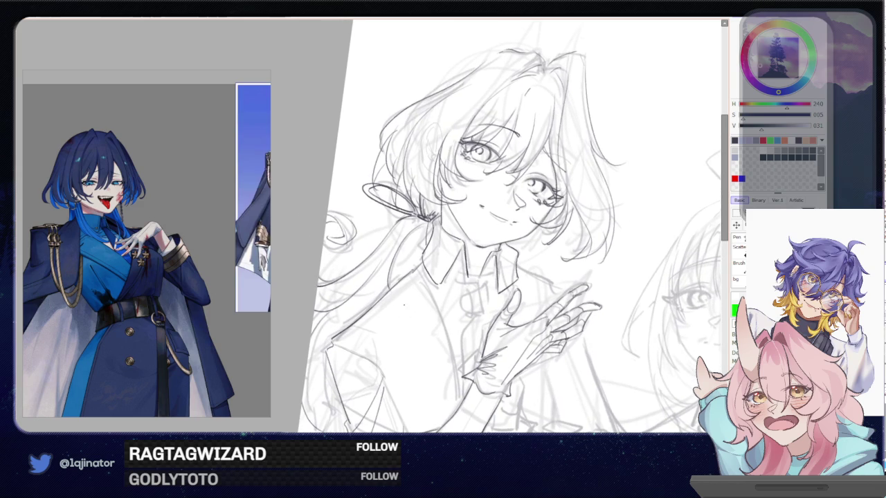
pyautogui.moveTo(378, 301); pyautogui.dragTo(385, 292)
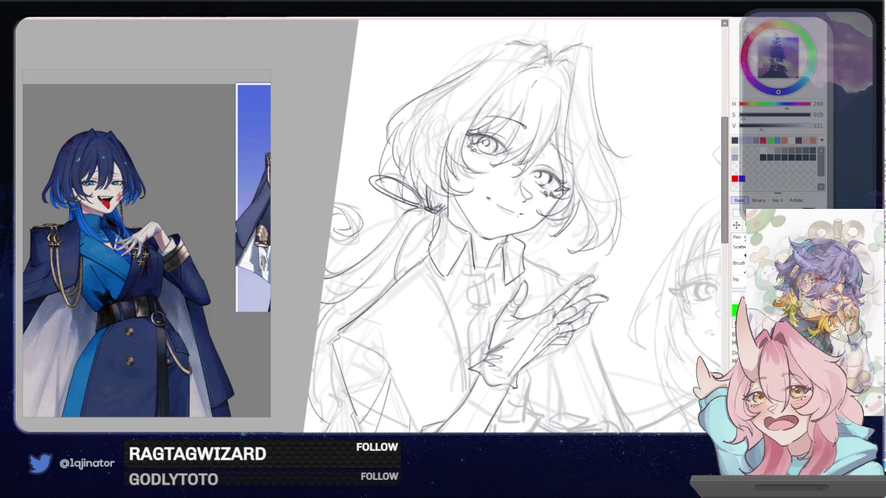
pyautogui.moveTo(334, 313); pyautogui.dragTo(349, 296)
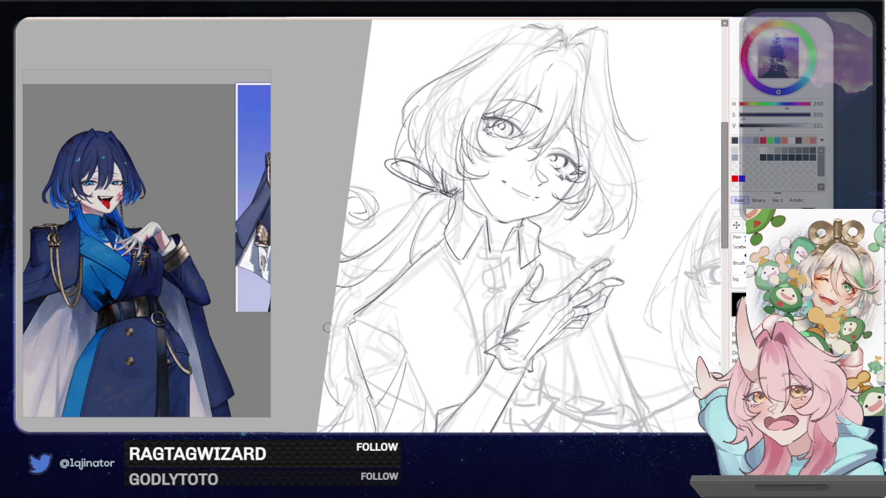
pyautogui.scroll(-1, 332, 346)
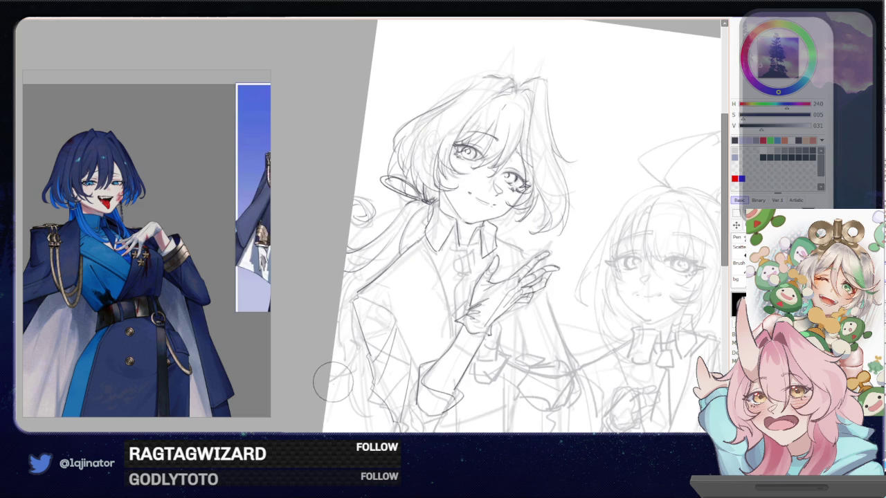
pyautogui.scroll(1, 346, 367)
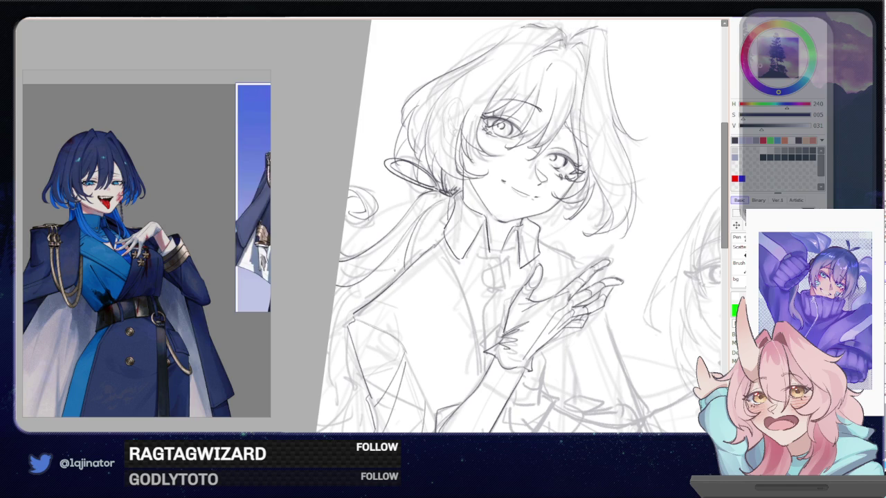
pyautogui.scroll(-1, 518, 226)
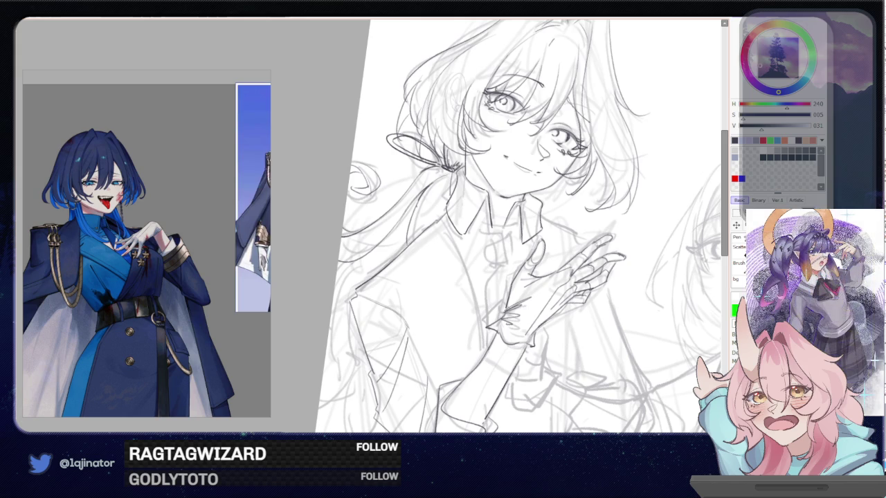
pyautogui.scroll(-1, 426, 204)
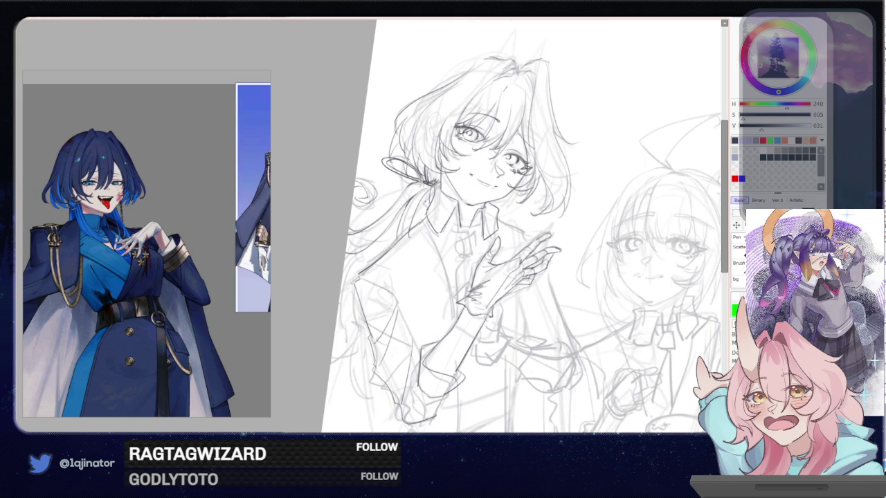
pyautogui.scroll(1, 430, 212)
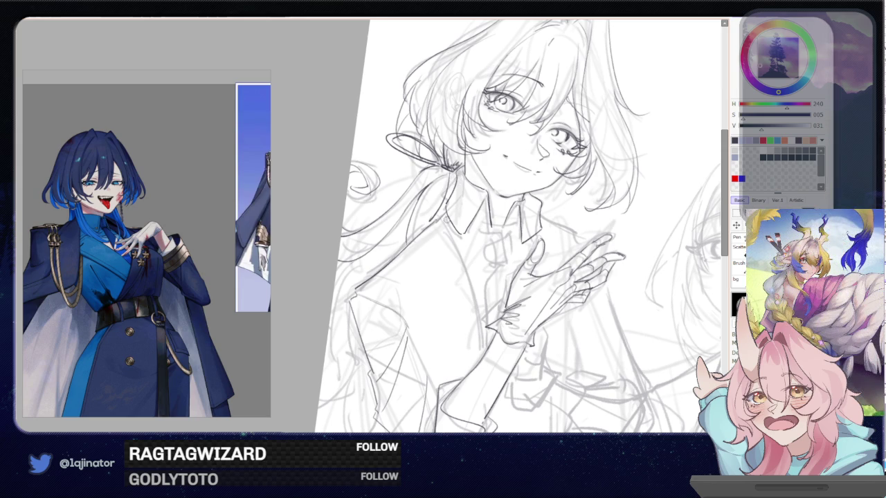
pyautogui.scroll(-1, 443, 218)
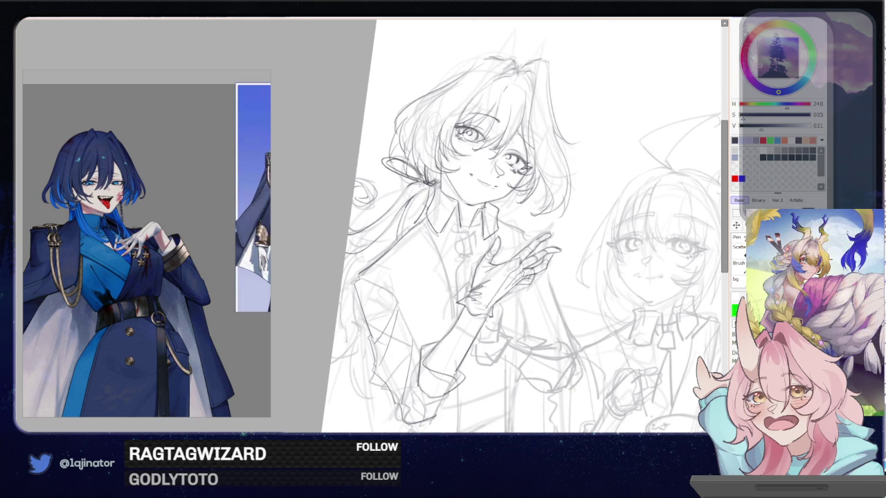
pyautogui.moveTo(400, 211); pyautogui.dragTo(342, 297)
# Redraw the left hair strands and short strokes along the lower left edge
pyautogui.hotkey('ctrl', 'z')
pyautogui.moveTo(397, 225)
pyautogui.mouseDown()
pyautogui.moveTo(371, 256)
pyautogui.moveTo(338, 343)
pyautogui.mouseUp()
pyautogui.moveTo(354, 302); pyautogui.dragTo(342, 350)
pyautogui.hotkey('ctrl', 'z')
pyautogui.moveTo(356, 306)
pyautogui.mouseDown()
pyautogui.moveTo(341, 354)
pyautogui.moveTo(350, 347)
pyautogui.moveTo(350, 356)
pyautogui.mouseUp()
pyautogui.hotkey('ctrl', 'z')
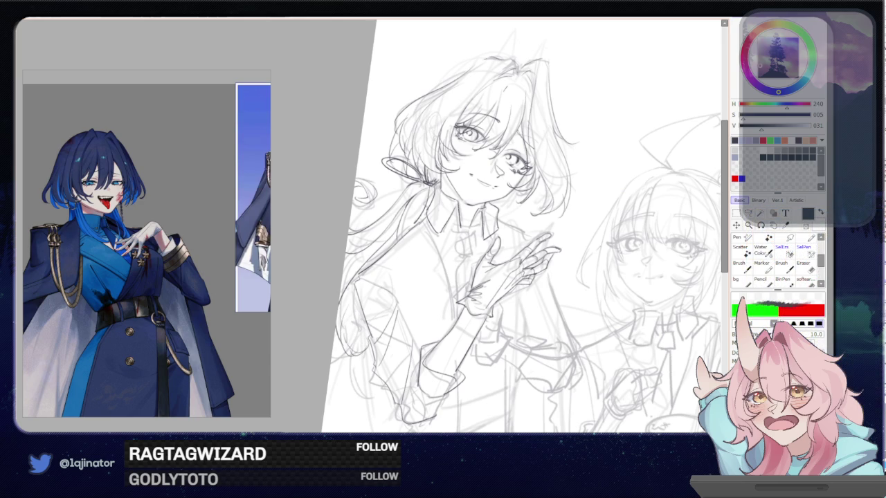
pyautogui.moveTo(360, 292)
pyautogui.mouseDown()
pyautogui.moveTo(346, 316)
pyautogui.moveTo(364, 305)
pyautogui.moveTo(349, 345)
pyautogui.mouseUp()
pyautogui.hotkey('ctrl', 'z')
pyautogui.hotkey('ctrl', 'z')
# Sketch wavy, faint hair strands at the lower left
pyautogui.moveTo(386, 318); pyautogui.dragTo(385, 268)
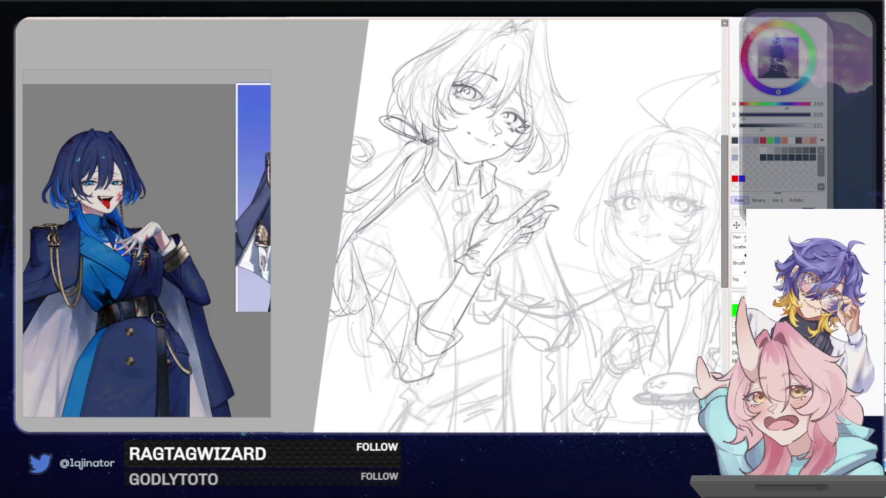
pyautogui.moveTo(357, 315); pyautogui.dragTo(345, 360)
pyautogui.hotkey('ctrl', 'z')
pyautogui.moveTo(351, 316); pyautogui.dragTo(344, 339)
pyautogui.moveTo(345, 341); pyautogui.dragTo(354, 348)
pyautogui.moveTo(350, 315)
pyautogui.mouseDown()
pyautogui.moveTo(343, 340)
pyautogui.moveTo(364, 344)
pyautogui.mouseUp()
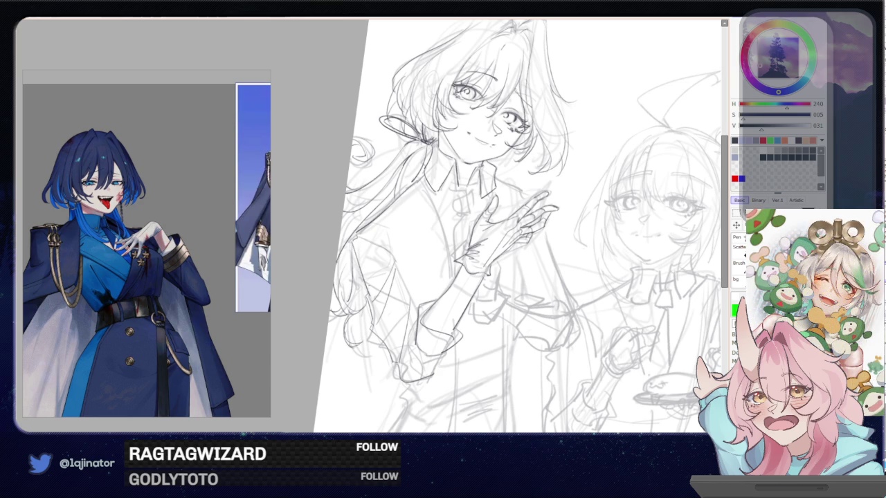
# Add hair strands left of the face, then straighten the view and zoom in
pyautogui.moveTo(382, 228); pyautogui.dragTo(372, 280)
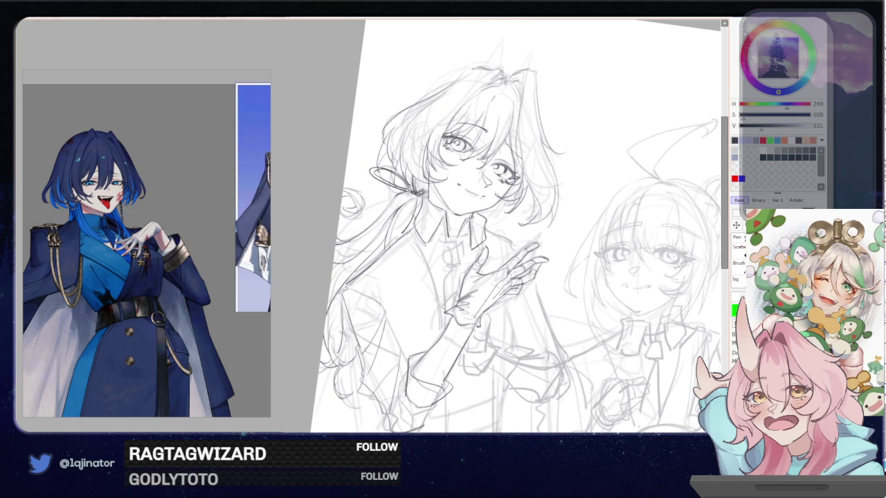
pyautogui.moveTo(364, 248); pyautogui.dragTo(333, 256)
pyautogui.moveTo(386, 225)
pyautogui.mouseDown()
pyautogui.moveTo(363, 249)
pyautogui.moveTo(334, 252)
pyautogui.mouseUp()
pyautogui.moveTo(540, 284)
pyautogui.mouseDown()
pyautogui.moveTo(497, 276)
pyautogui.moveTo(485, 263)
pyautogui.mouseUp()
pyautogui.scroll(3, 485, 263)
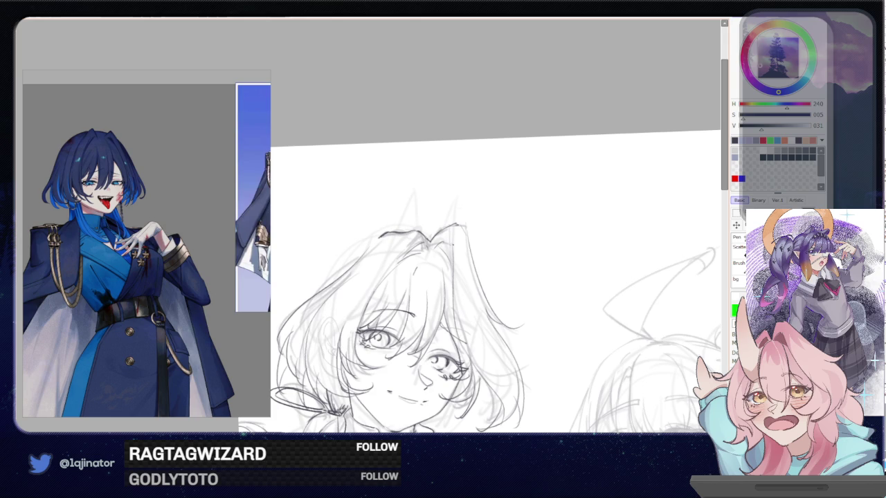
# Darken the hair strand beside the face and reinforce its lower end
pyautogui.moveTo(452, 234); pyautogui.dragTo(450, 259)
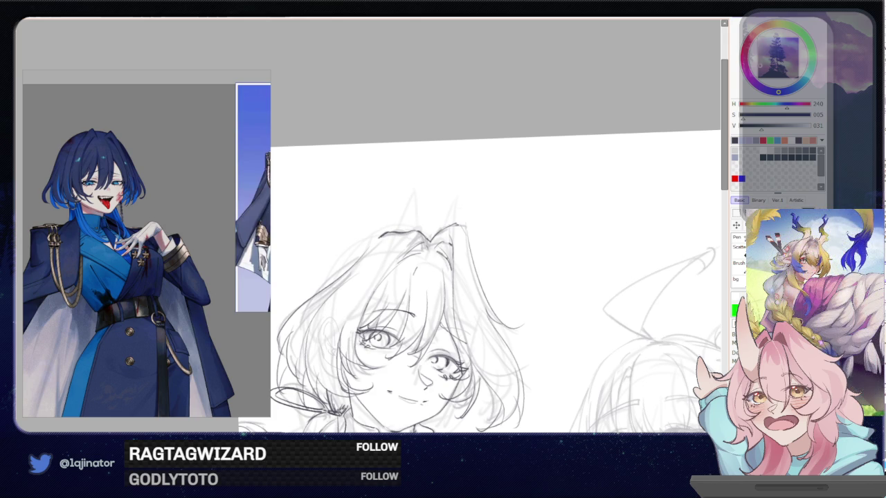
pyautogui.moveTo(452, 254)
pyautogui.mouseDown()
pyautogui.moveTo(448, 272)
pyautogui.moveTo(474, 271)
pyautogui.mouseUp()
pyautogui.moveTo(431, 298); pyautogui.dragTo(456, 300)
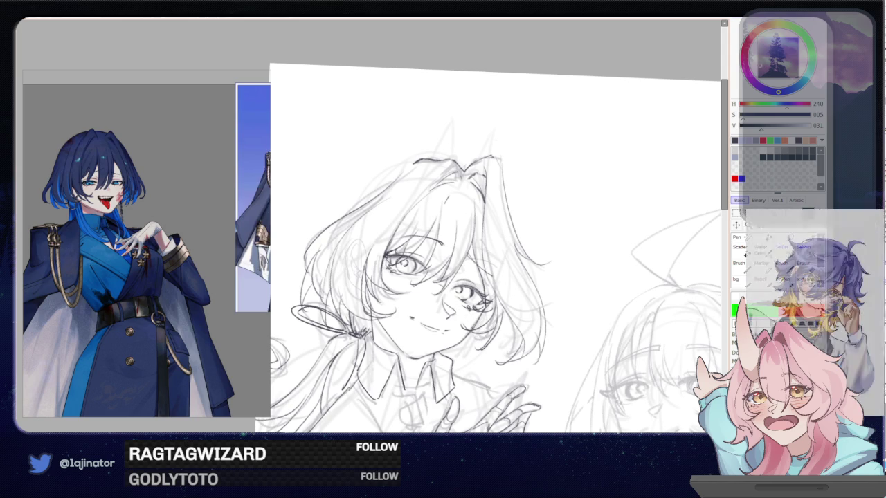
pyautogui.scroll(-2, 505, 290)
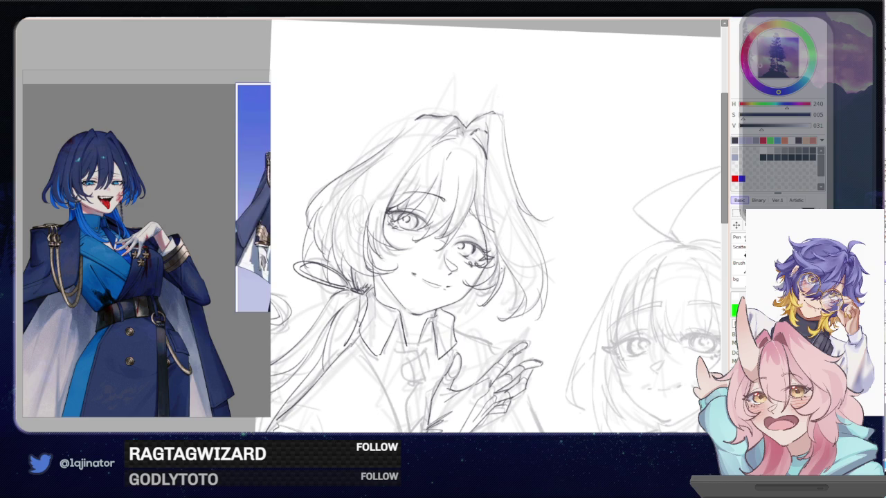
# Discard trial curved-strand and eyelash strokes, adding a faint stroke to the hair line
pyautogui.moveTo(510, 271); pyautogui.dragTo(475, 325)
pyautogui.hotkey('ctrl', 'z')
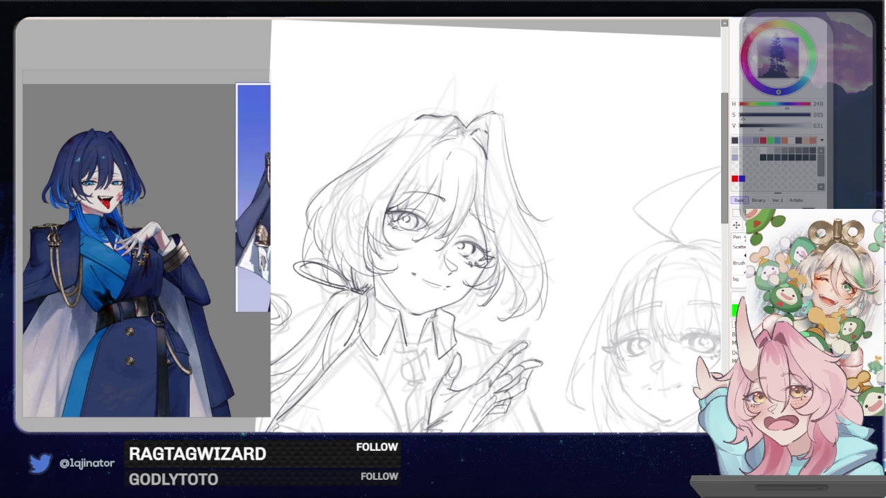
pyautogui.moveTo(457, 280)
pyautogui.mouseDown()
pyautogui.moveTo(488, 260)
pyautogui.moveTo(493, 275)
pyautogui.moveTo(504, 265)
pyautogui.moveTo(489, 261)
pyautogui.moveTo(493, 278)
pyautogui.moveTo(504, 274)
pyautogui.moveTo(471, 276)
pyautogui.mouseUp()
pyautogui.hotkey('ctrl', 'z')
pyautogui.hotkey('ctrl', 'z')
pyautogui.hotkey('ctrl', 'z')
pyautogui.hotkey('ctrl', 'z')
pyautogui.hotkey('ctrl', 'z')
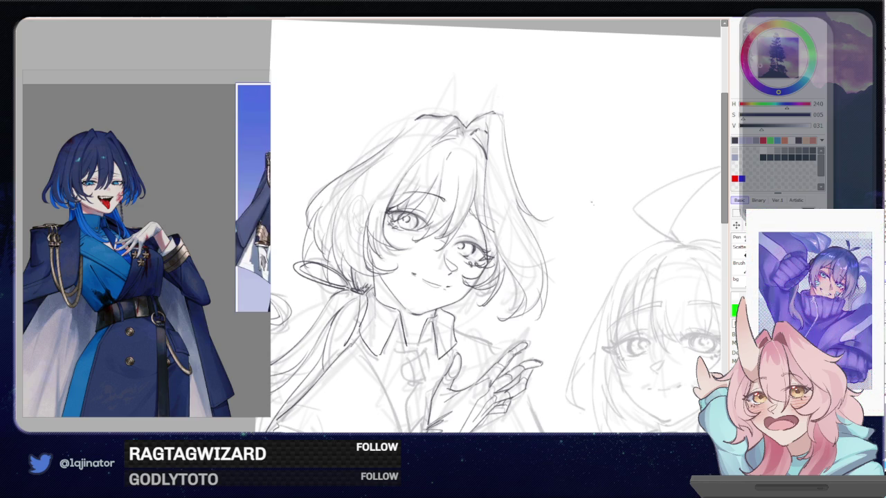
pyautogui.scroll(-3, 571, 244)
pyautogui.scroll(2, 456, 194)
pyautogui.scroll(2, 456, 194)
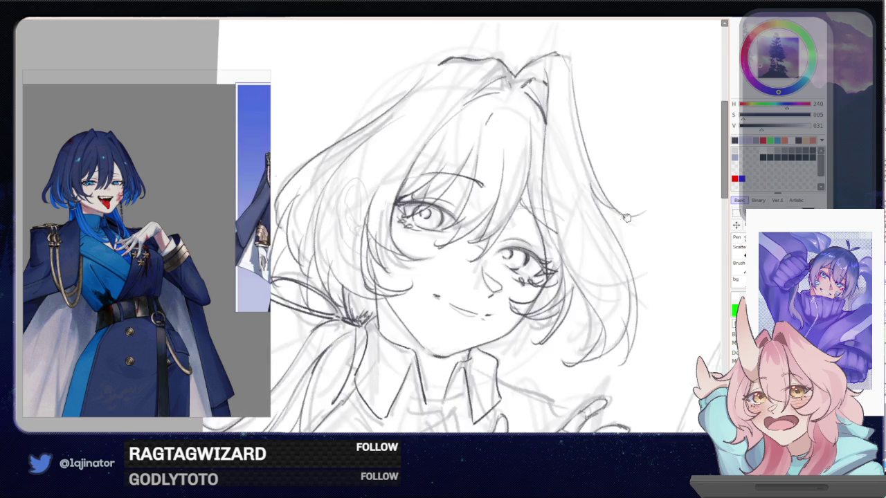
pyautogui.scroll(2, 456, 194)
pyautogui.moveTo(410, 259)
pyautogui.mouseDown()
pyautogui.moveTo(421, 283)
pyautogui.moveTo(420, 274)
pyautogui.mouseUp()
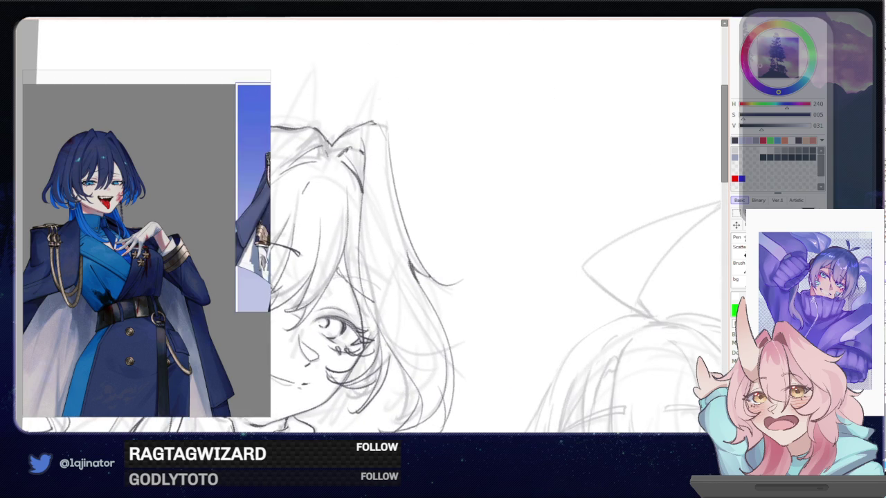
pyautogui.scroll(-2, 415, 270)
pyautogui.scroll(-3, 570, 304)
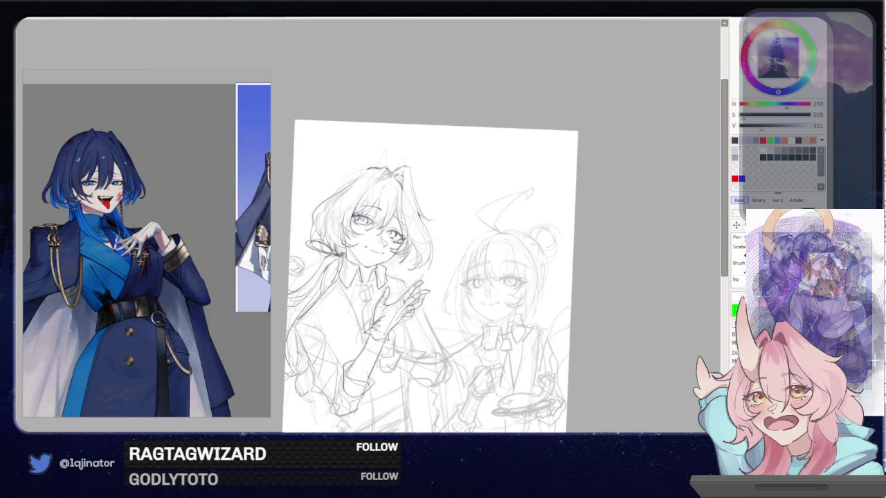
# Zoom into the left character's head and draw a short stroke down the hair strand
pyautogui.scroll(2, 592, 287)
pyautogui.moveTo(529, 330); pyautogui.dragTo(554, 294)
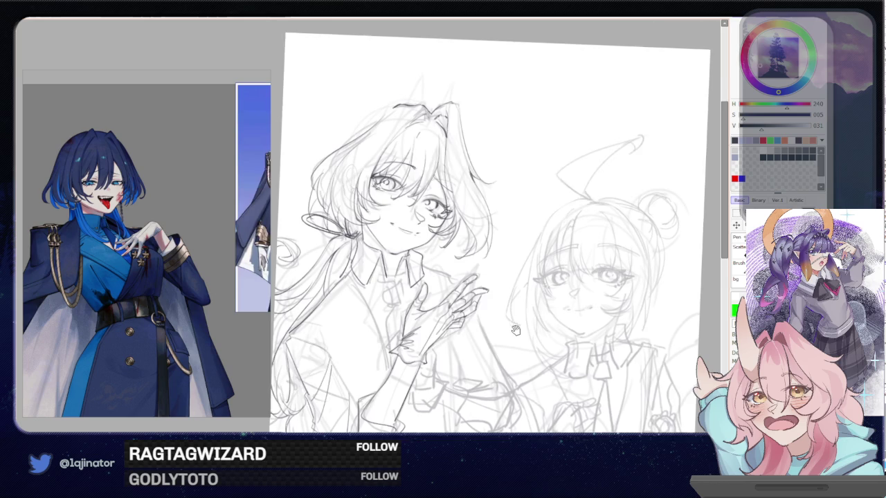
pyautogui.moveTo(515, 329); pyautogui.dragTo(539, 277)
pyautogui.moveTo(524, 312); pyautogui.dragTo(504, 296)
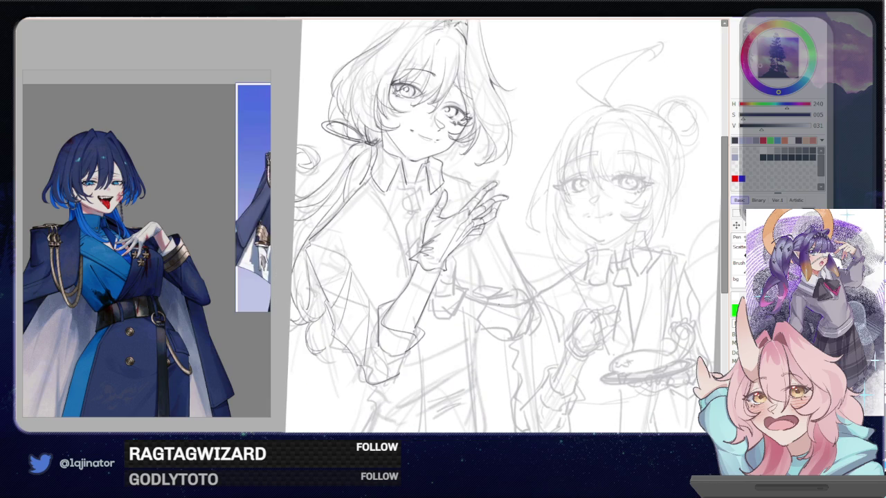
pyautogui.scroll(1, 501, 286)
pyautogui.scroll(1, 484, 277)
pyautogui.scroll(2, 459, 250)
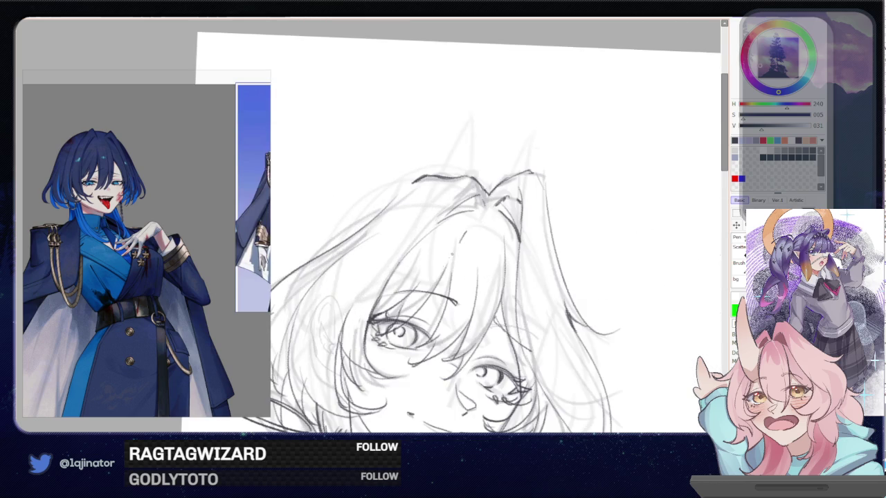
pyautogui.moveTo(461, 242); pyautogui.dragTo(450, 281)
# Try several lines near the eye and on the hair strand, undoing the misplaced ones
pyautogui.moveTo(443, 276); pyautogui.dragTo(419, 314)
pyautogui.hotkey('ctrl', 'z')
pyautogui.moveTo(453, 256)
pyautogui.mouseDown()
pyautogui.moveTo(434, 292)
pyautogui.moveTo(446, 296)
pyautogui.mouseUp()
pyautogui.hotkey('ctrl', 'z')
pyautogui.moveTo(453, 266)
pyautogui.mouseDown()
pyautogui.moveTo(449, 298)
pyautogui.moveTo(425, 297)
pyautogui.moveTo(449, 276)
pyautogui.moveTo(428, 294)
pyautogui.moveTo(437, 284)
pyautogui.mouseUp()
pyautogui.hotkey('ctrl', 'z')
pyautogui.hotkey('ctrl', 'z')
pyautogui.hotkey('ctrl', 'z')
pyautogui.hotkey('ctrl', 'z')
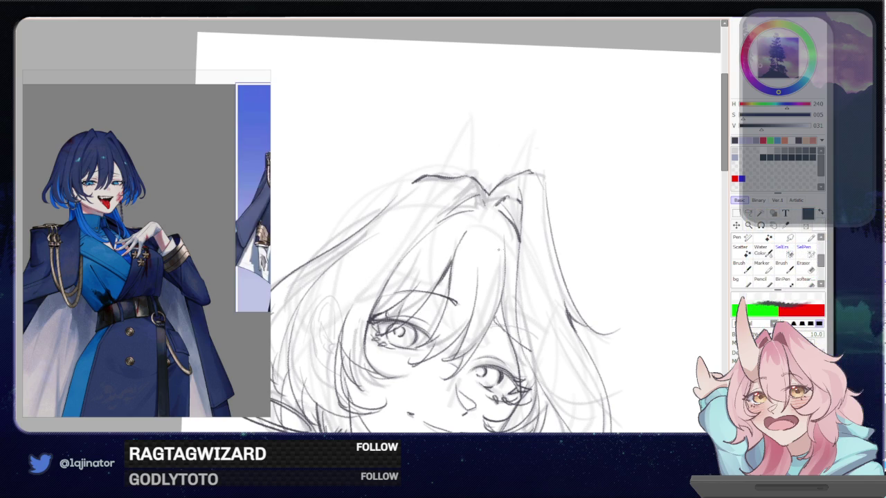
pyautogui.moveTo(501, 302)
pyautogui.mouseDown()
pyautogui.moveTo(492, 325)
pyautogui.moveTo(456, 342)
pyautogui.moveTo(451, 357)
pyautogui.mouseUp()
pyautogui.hotkey('ctrl', 'z')
# Zoom out to view the whole page, then zoom back in on both characters
pyautogui.hotkey('ctrl', '-')
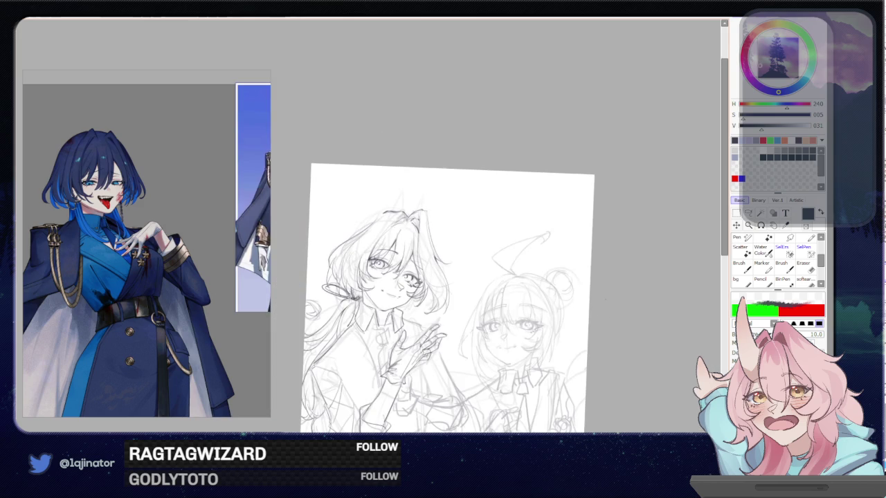
pyautogui.scroll(-1, 601, 267)
pyautogui.hotkey('ctrl', '+')
pyautogui.scroll(-1, 498, 227)
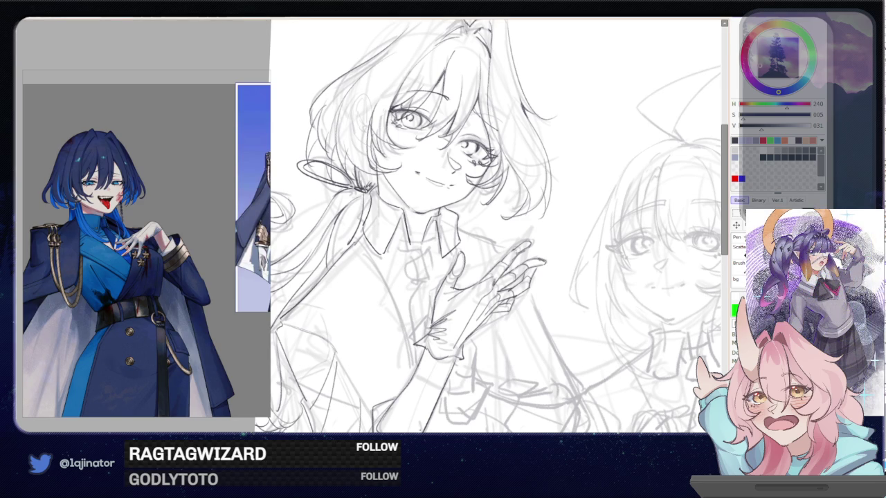
pyautogui.moveTo(429, 396); pyautogui.dragTo(481, 301)
pyautogui.moveTo(522, 221)
pyautogui.mouseDown()
pyautogui.moveTo(480, 298)
pyautogui.moveTo(465, 293)
pyautogui.mouseUp()
pyautogui.moveTo(453, 332)
pyautogui.mouseDown()
pyautogui.moveTo(460, 320)
pyautogui.moveTo(406, 335)
pyautogui.moveTo(431, 254)
pyautogui.mouseUp()
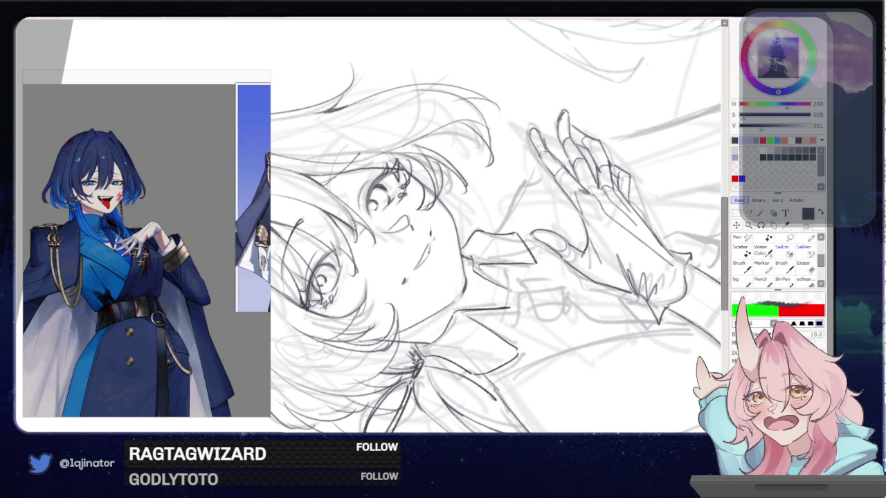
pyautogui.moveTo(431, 239); pyautogui.dragTo(397, 349)
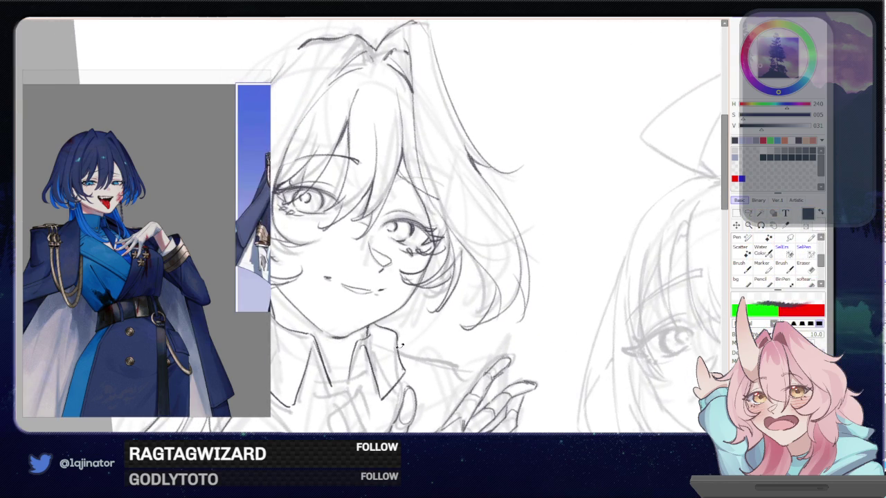
pyautogui.scroll(-2, 397, 350)
pyautogui.scroll(-3, 398, 350)
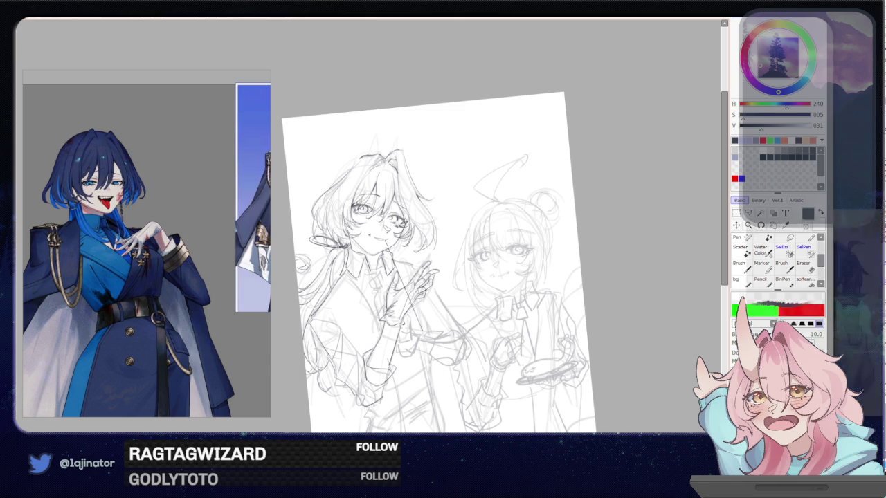
# Switch the colour to black and frame the left character's face close up, tilted for a stroke
pyautogui.scroll(3, 367, 230)
pyautogui.scroll(-2, 432, 255)
pyautogui.scroll(-1, 432, 254)
pyautogui.scroll(2, 432, 255)
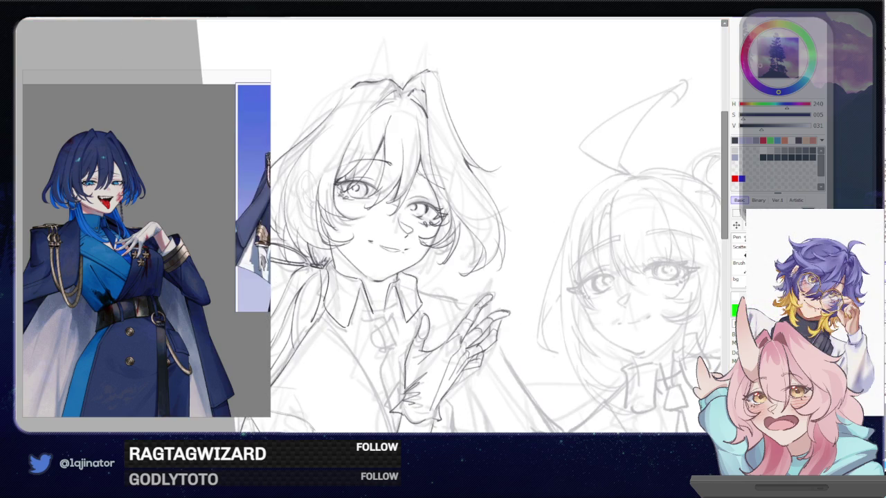
pyautogui.press('x')
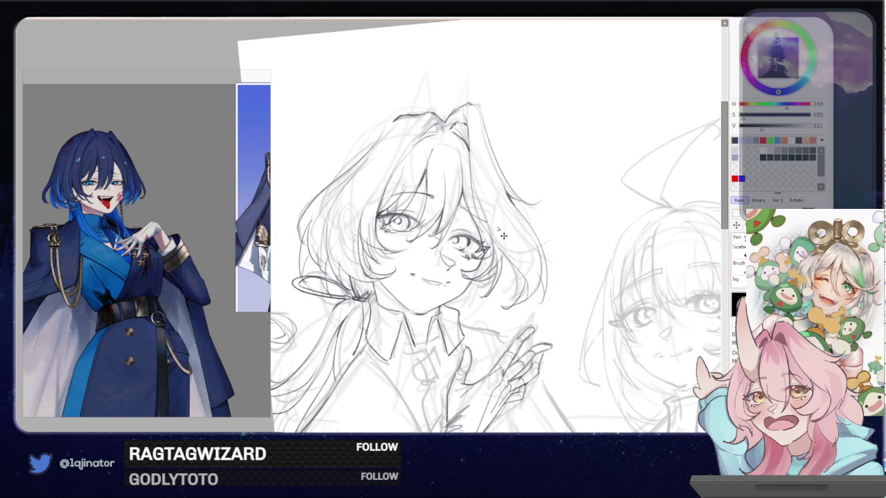
pyautogui.moveTo(460, 282)
pyautogui.mouseDown()
pyautogui.moveTo(470, 258)
pyautogui.moveTo(453, 249)
pyautogui.mouseUp()
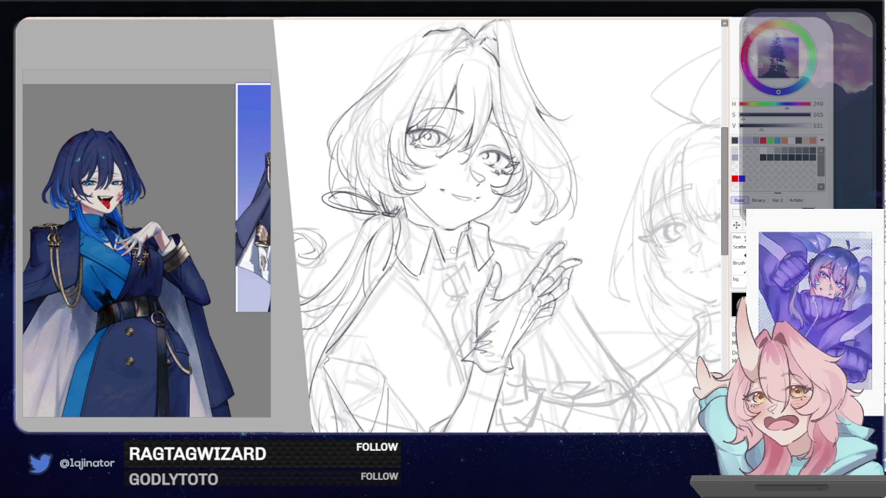
pyautogui.moveTo(453, 250)
pyautogui.mouseDown()
pyautogui.moveTo(441, 315)
pyautogui.moveTo(466, 242)
pyautogui.moveTo(439, 292)
pyautogui.mouseUp()
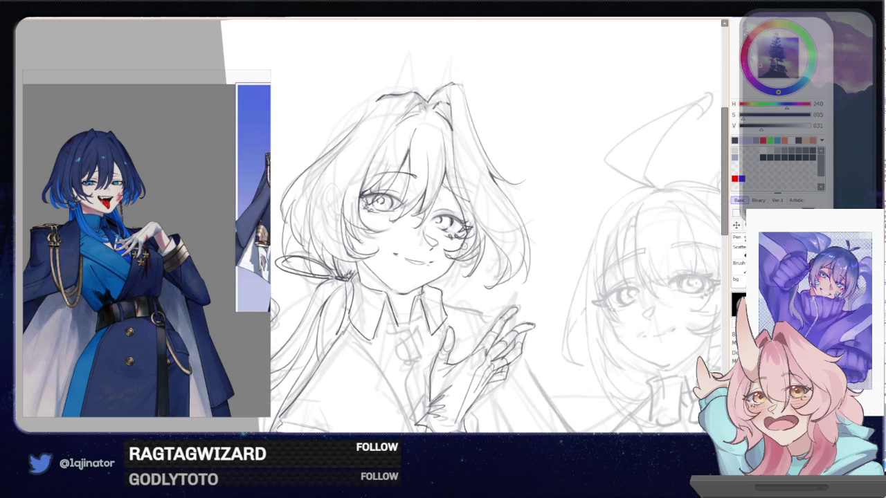
pyautogui.scroll(1, 456, 249)
pyautogui.moveTo(447, 236); pyautogui.dragTo(441, 300)
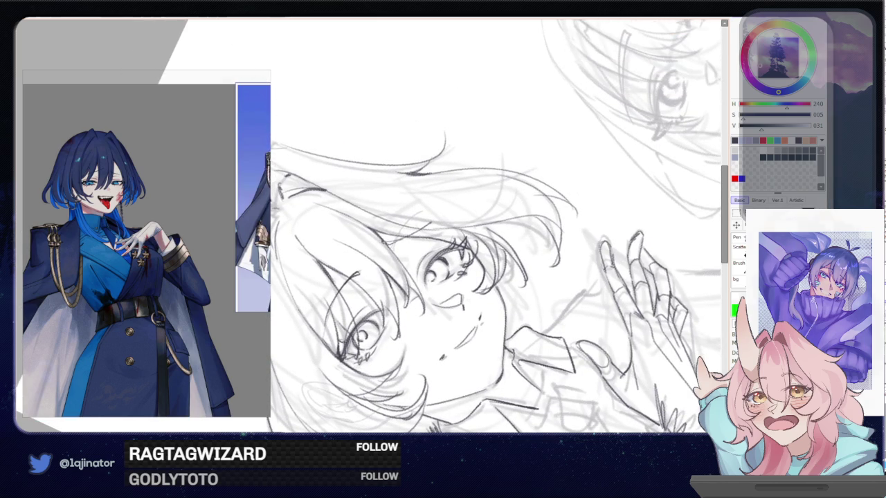
# Draw a short refining line on the face, retrying it once, then zoom back out to the page
pyautogui.moveTo(384, 242); pyautogui.dragTo(426, 223)
pyautogui.moveTo(382, 246); pyautogui.dragTo(428, 224)
pyautogui.hotkey('ctrl', 'z')
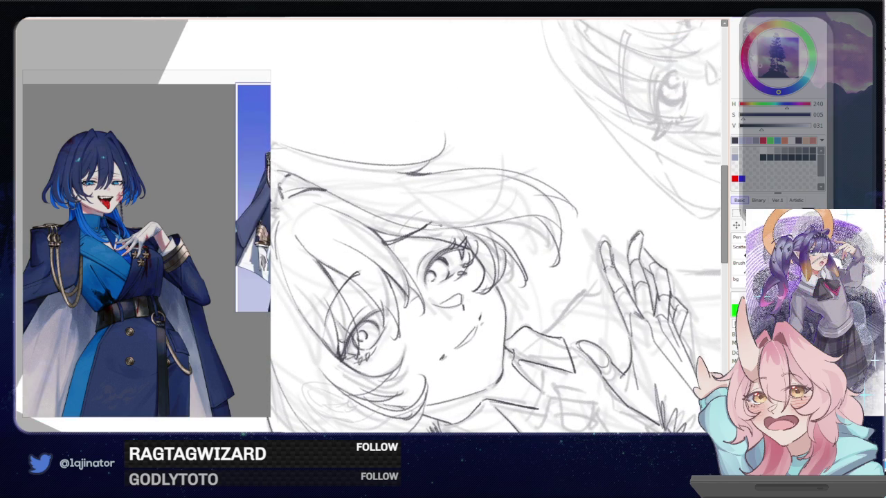
pyautogui.hotkey('ctrl', '-')
pyautogui.press('Delete')
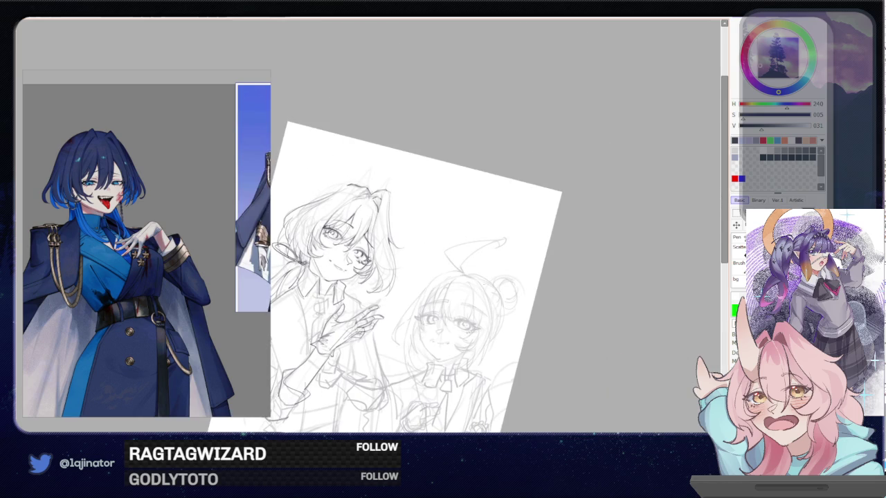
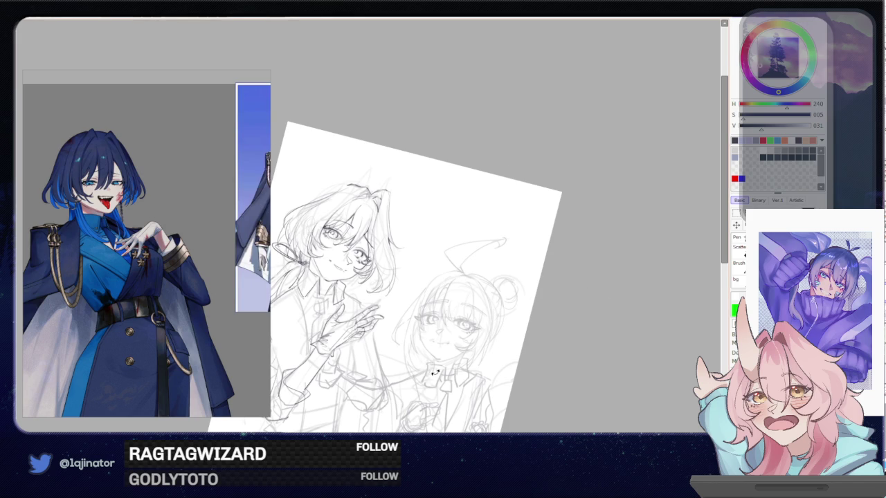
# Straighten and mirror the view, then redraw the torso line through repeated attempts
pyautogui.moveTo(427, 364); pyautogui.dragTo(452, 339)
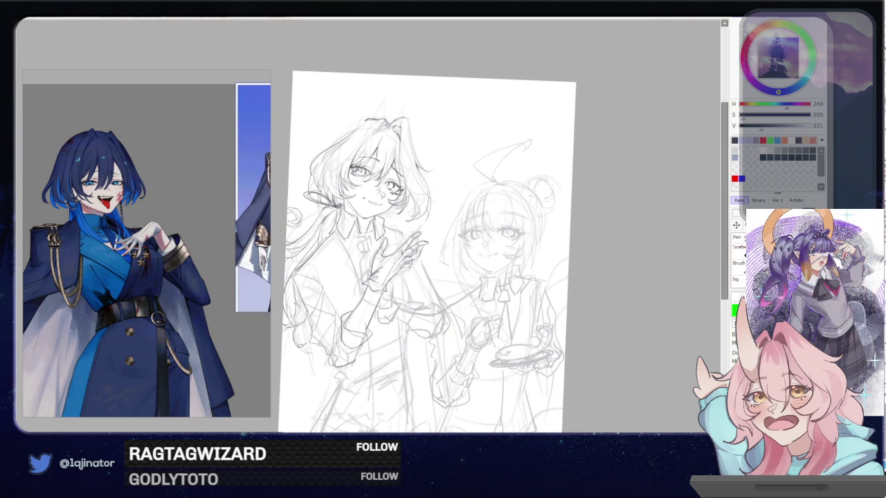
pyautogui.scroll(3, 446, 217)
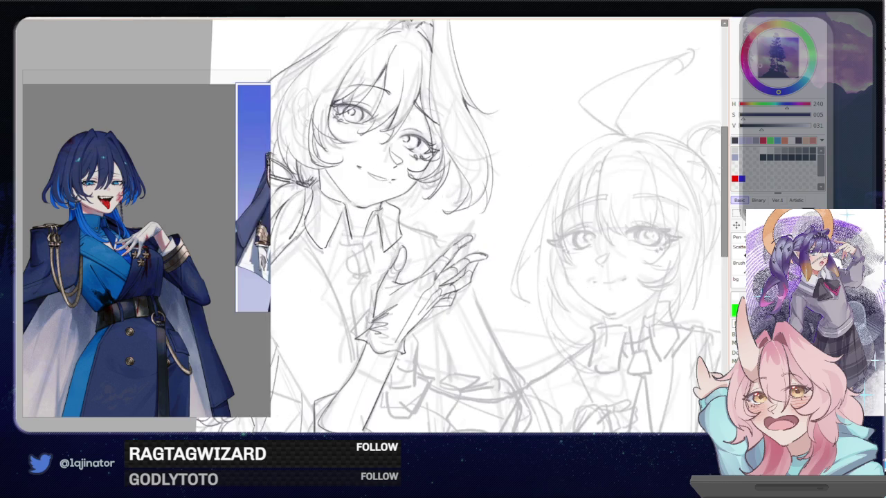
pyautogui.scroll(1, 446, 217)
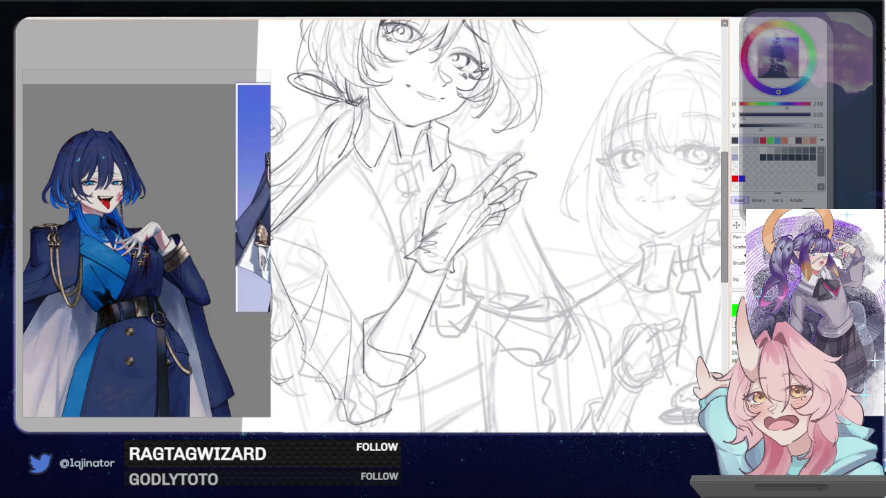
pyautogui.press('h')
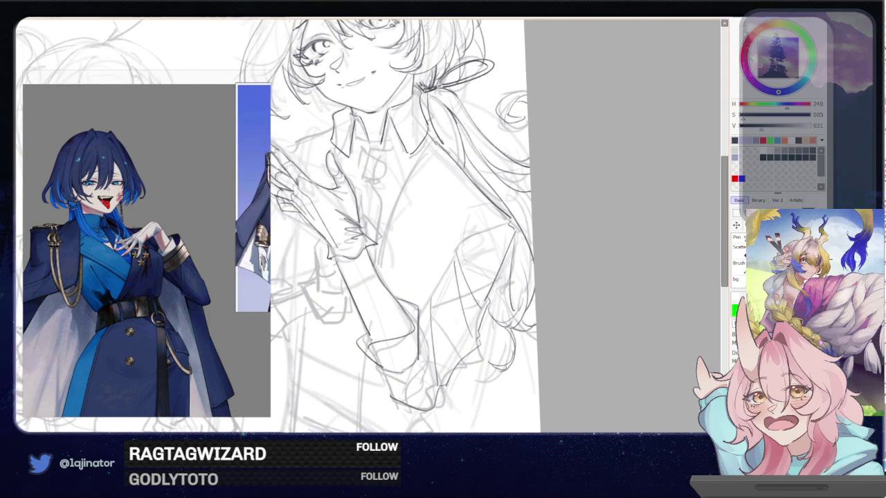
pyautogui.moveTo(440, 144); pyautogui.dragTo(377, 272)
pyautogui.hotkey('ctrl', 'z')
pyautogui.moveTo(415, 166); pyautogui.dragTo(382, 259)
pyautogui.hotkey('ctrl', 'z')
pyautogui.moveTo(414, 166); pyautogui.dragTo(377, 280)
pyautogui.hotkey('ctrl', 'z')
pyautogui.moveTo(416, 163); pyautogui.dragTo(378, 270)
pyautogui.hotkey('ctrl', 'z')
pyautogui.moveTo(415, 161); pyautogui.dragTo(377, 269)
pyautogui.hotkey('ctrl', 'z')
pyautogui.moveTo(416, 163); pyautogui.dragTo(377, 281)
# Unmirror the view, rotate it about 15° clockwise, and refine the sleeve's pencil lines
pyautogui.press('e')
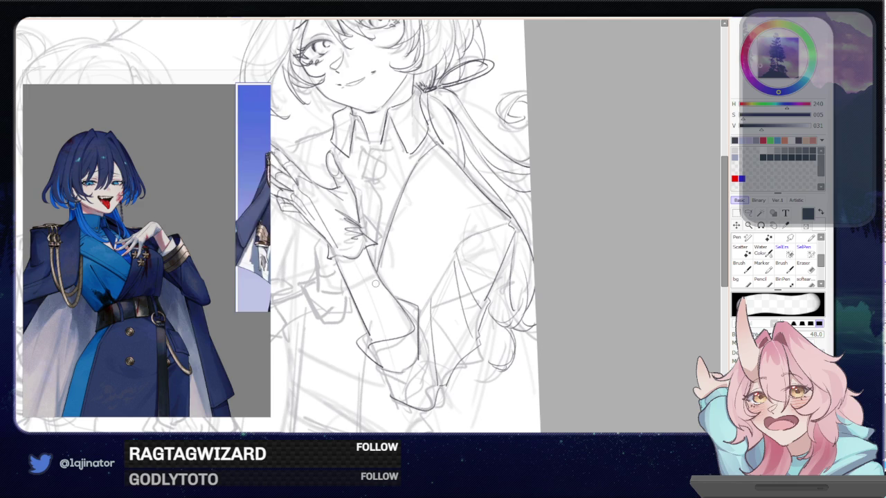
pyautogui.press('h')
pyautogui.press('e')
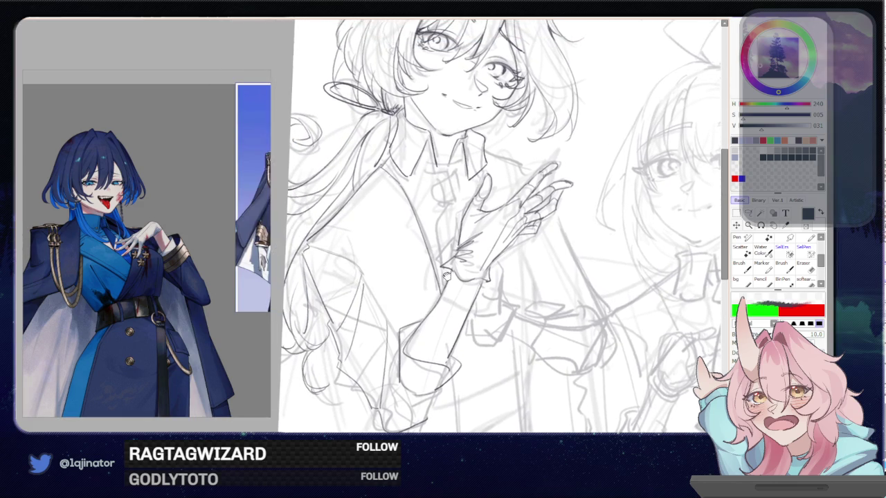
pyautogui.moveTo(286, 240); pyautogui.dragTo(376, 268)
pyautogui.moveTo(429, 224)
pyautogui.mouseDown()
pyautogui.moveTo(409, 276)
pyautogui.moveTo(379, 286)
pyautogui.mouseUp()
pyautogui.moveTo(382, 234)
pyautogui.mouseDown()
pyautogui.moveTo(380, 302)
pyautogui.moveTo(394, 345)
pyautogui.mouseUp()
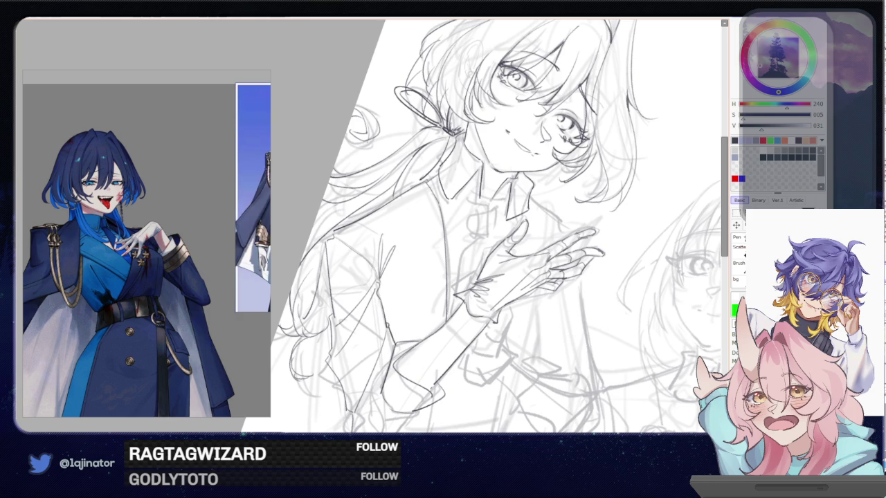
# Try a short vertical line on the arm twice, undoing both attempts
pyautogui.moveTo(404, 405); pyautogui.dragTo(416, 321)
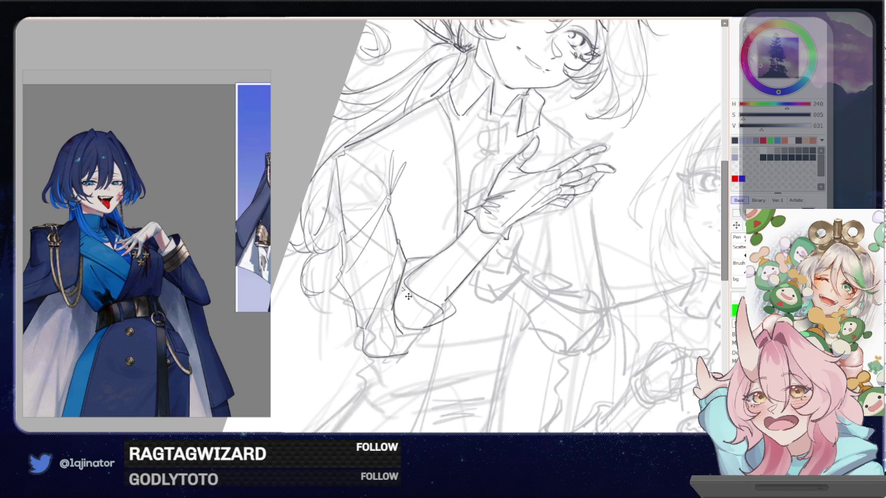
pyautogui.moveTo(544, 216); pyautogui.dragTo(468, 285)
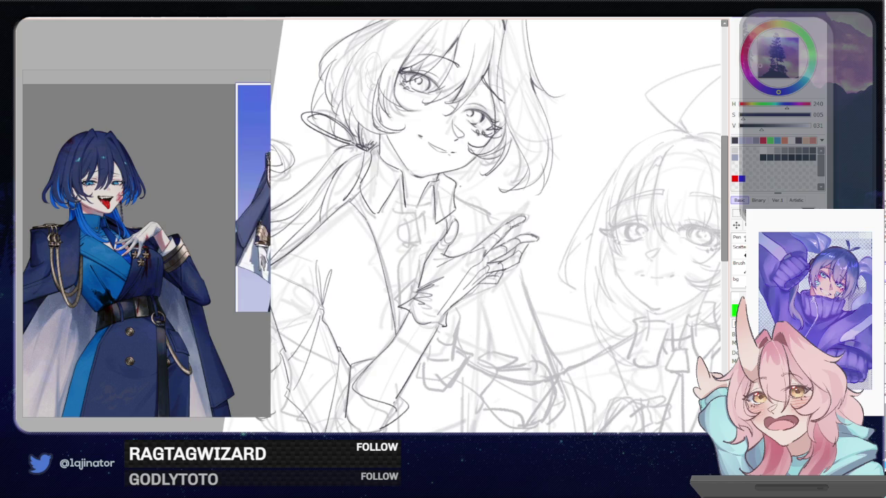
pyautogui.moveTo(504, 200)
pyautogui.mouseDown()
pyautogui.moveTo(463, 194)
pyautogui.moveTo(443, 222)
pyautogui.mouseUp()
pyautogui.press('End')
pyautogui.press('End')
pyautogui.moveTo(397, 239); pyautogui.dragTo(400, 289)
pyautogui.hotkey('ctrl', 'z')
pyautogui.moveTo(397, 238); pyautogui.dragTo(404, 290)
pyautogui.hotkey('ctrl', 'z')
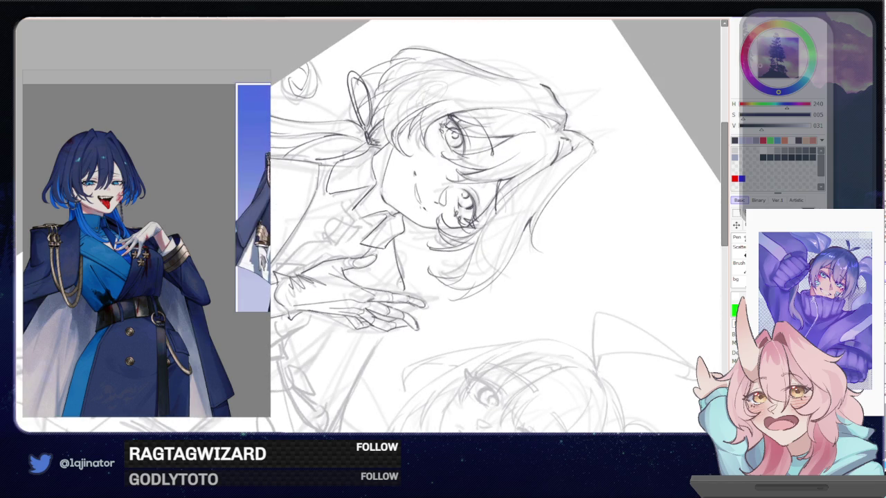
# Reset the view rotation upright and add a stroke at the pointing fingertip
pyautogui.press('Home')
pyautogui.scroll(-1, 443, 227)
pyautogui.scroll(-1, 442, 227)
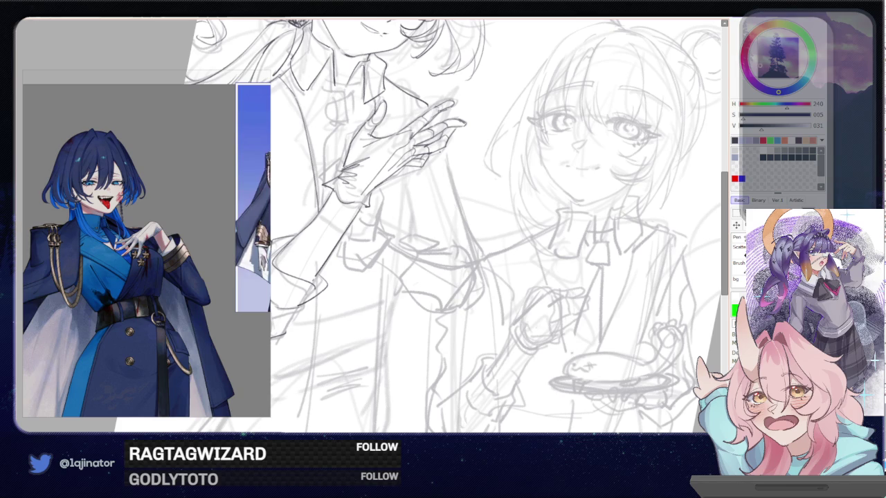
pyautogui.moveTo(439, 186); pyautogui.dragTo(482, 171)
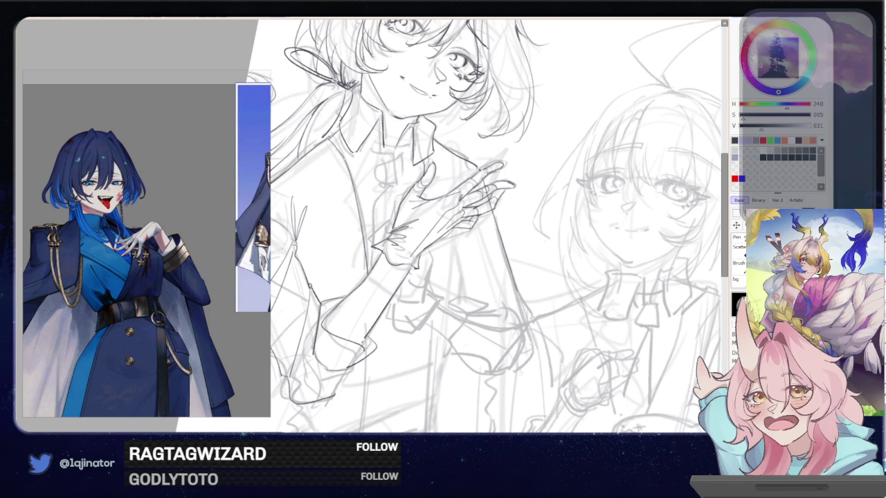
pyautogui.moveTo(493, 205); pyautogui.dragTo(454, 187)
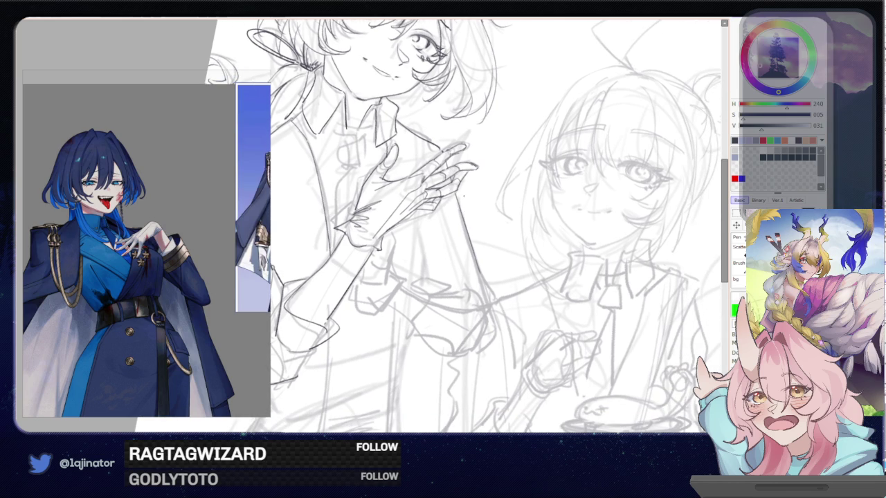
pyautogui.moveTo(464, 195); pyautogui.dragTo(395, 248)
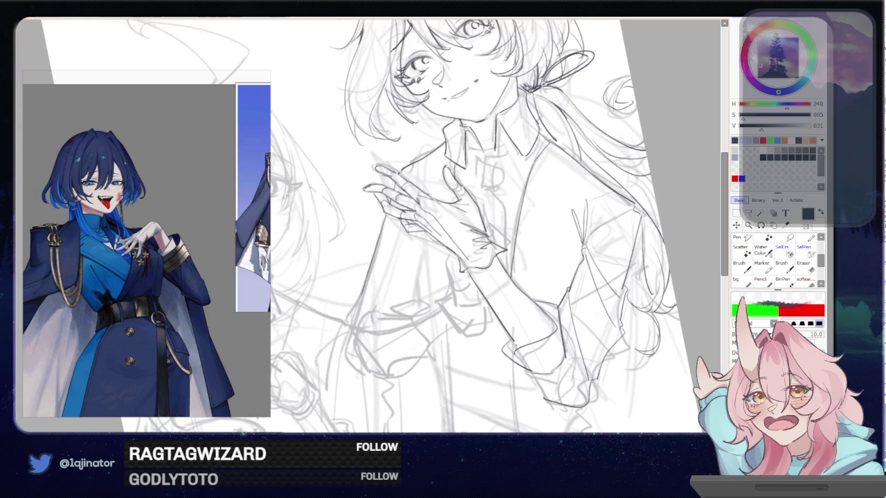
# Darken lines along the fingers, below the hand and on the sleeve, plus a line down the clothing
pyautogui.moveTo(414, 177); pyautogui.dragTo(429, 195)
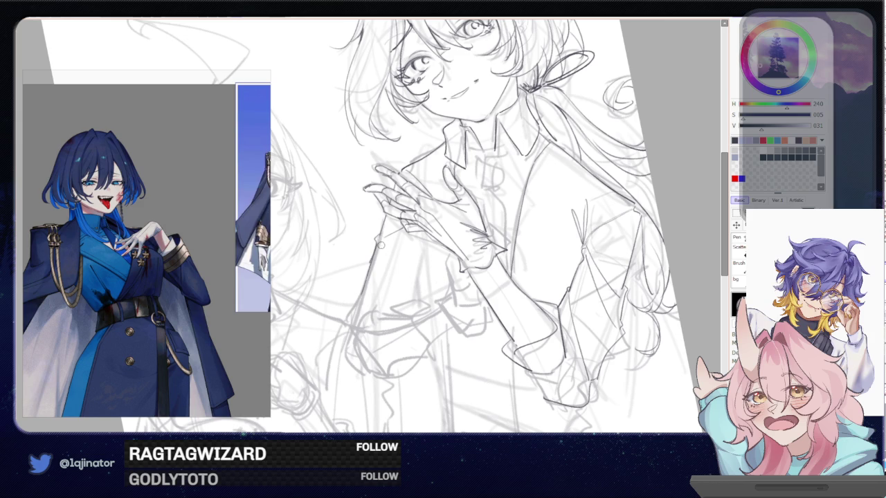
pyautogui.moveTo(374, 265); pyautogui.dragTo(411, 235)
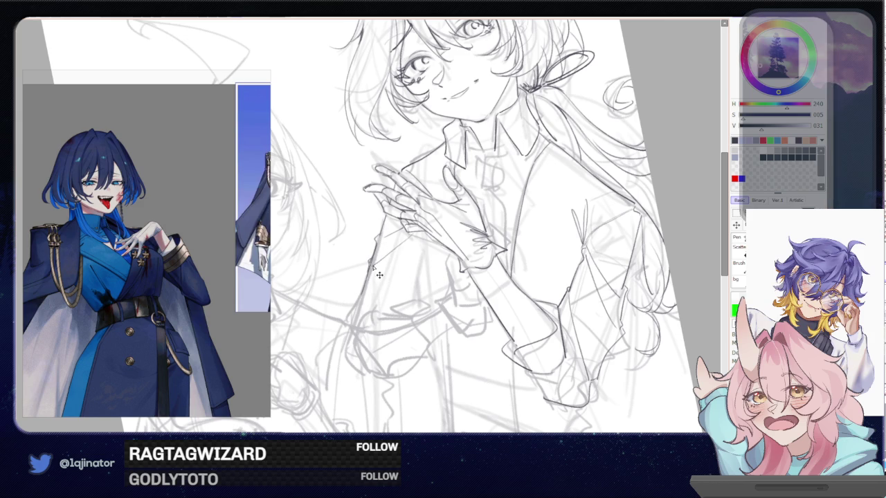
pyautogui.moveTo(378, 277); pyautogui.dragTo(371, 262)
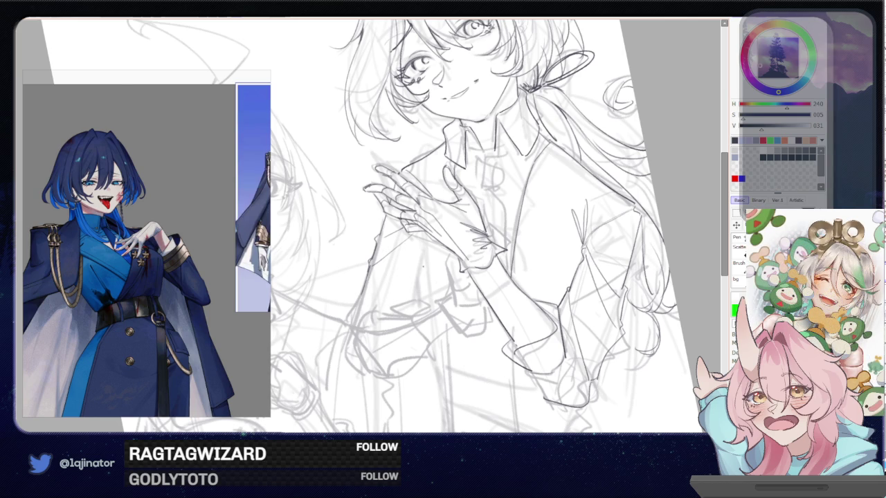
pyautogui.moveTo(424, 265); pyautogui.dragTo(430, 241)
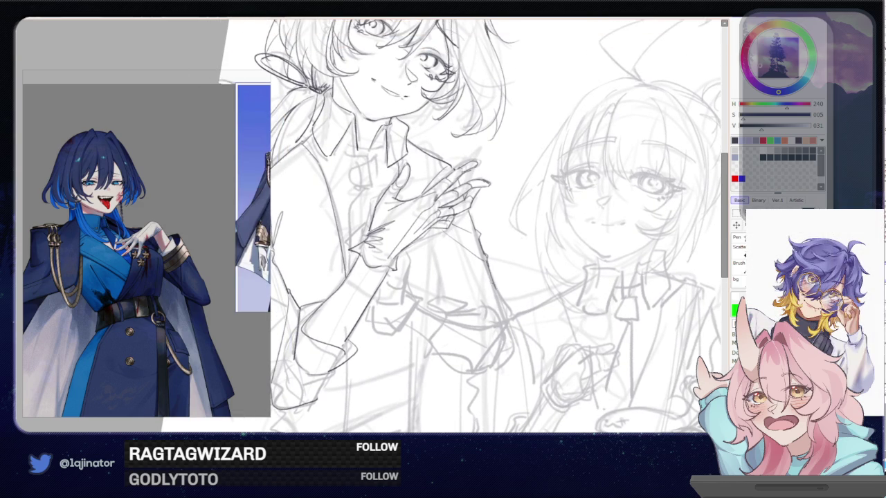
pyautogui.moveTo(491, 277); pyautogui.dragTo(515, 333)
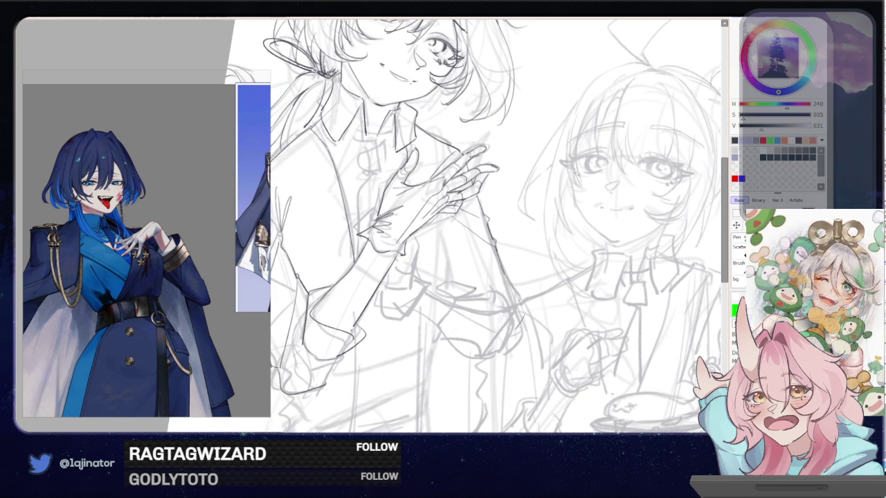
# Draw a diagonal line down the lower sleeve, retrying it until it sits right
pyautogui.scroll(2, 551, 267)
pyautogui.moveTo(552, 268); pyautogui.dragTo(497, 286)
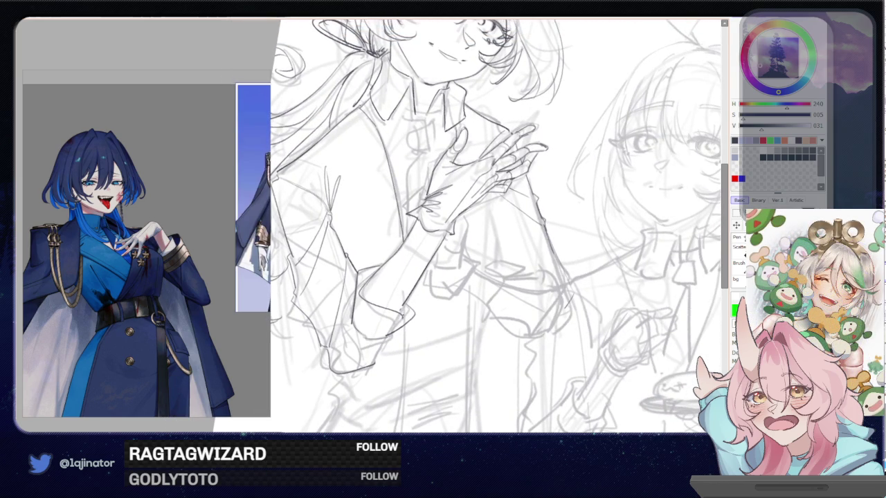
pyautogui.moveTo(396, 333)
pyautogui.mouseDown()
pyautogui.moveTo(367, 373)
pyautogui.moveTo(381, 351)
pyautogui.moveTo(361, 365)
pyautogui.mouseUp()
pyautogui.hotkey('ctrl', 'z')
pyautogui.hotkey('ctrl', 'z')
pyautogui.hotkey('ctrl', 'z')
pyautogui.hotkey('ctrl', 'z')
pyautogui.hotkey('ctrl', 'z')
pyautogui.hotkey('ctrl', 'z')
pyautogui.moveTo(397, 331); pyautogui.dragTo(358, 364)
pyautogui.hotkey('ctrl', 'z')
pyautogui.moveTo(397, 331); pyautogui.dragTo(365, 358)
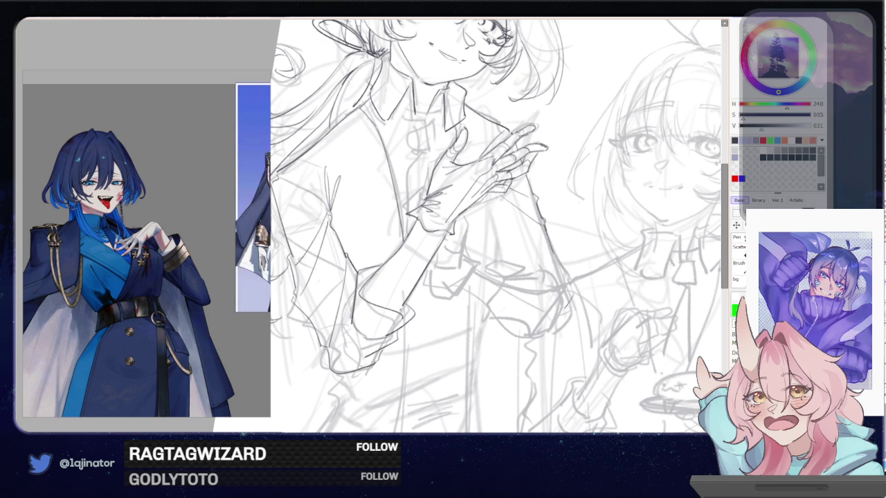
# Frame the right-hand figure and try several cuff lines, undoing each
pyautogui.scroll(1, 498, 227)
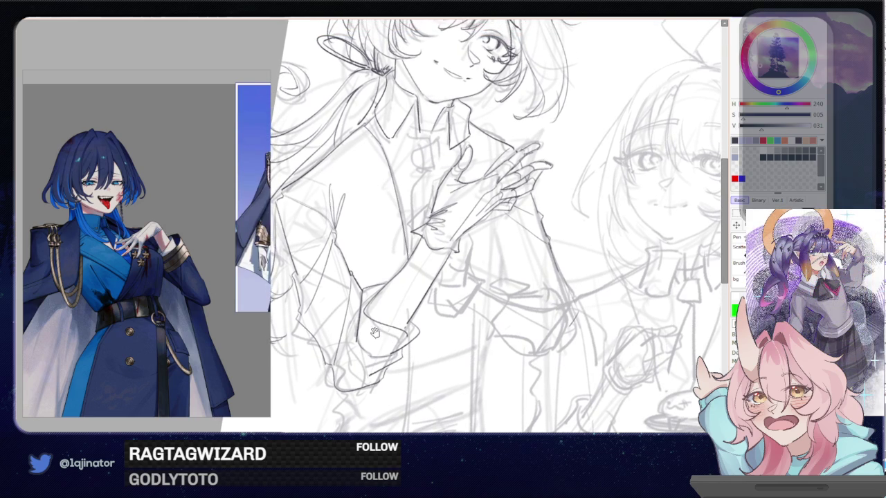
pyautogui.moveTo(500, 266); pyautogui.dragTo(448, 289)
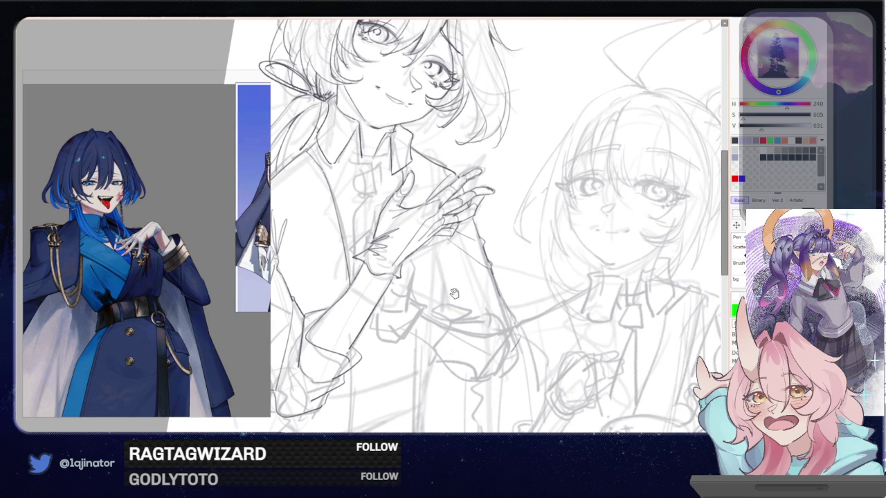
pyautogui.moveTo(415, 320); pyautogui.dragTo(481, 283)
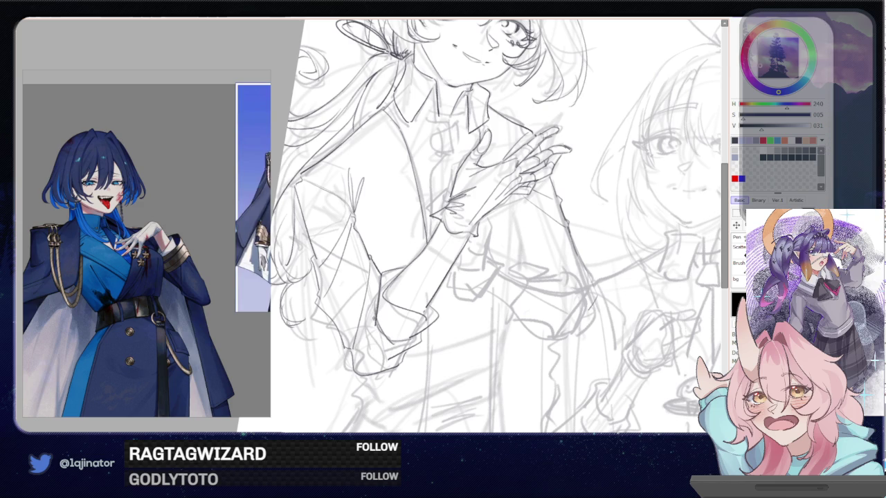
pyautogui.moveTo(567, 240)
pyautogui.mouseDown()
pyautogui.moveTo(477, 286)
pyautogui.moveTo(519, 288)
pyautogui.mouseUp()
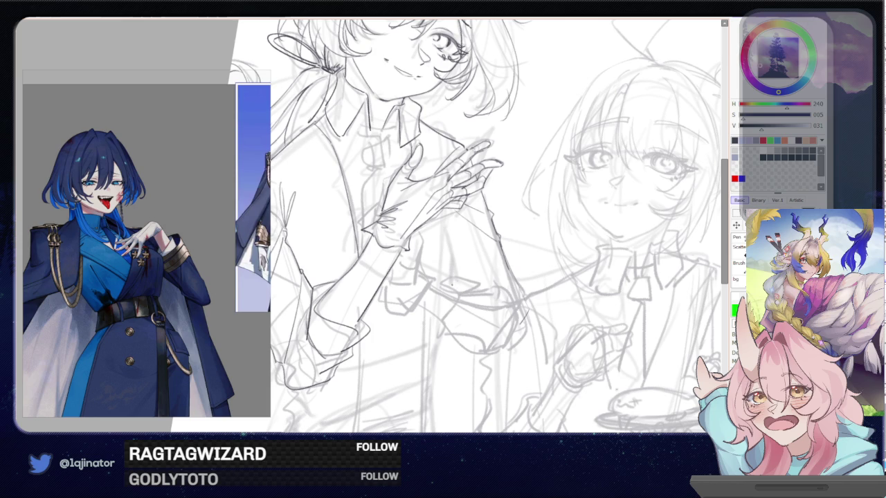
pyautogui.moveTo(443, 290)
pyautogui.mouseDown()
pyautogui.moveTo(453, 318)
pyautogui.moveTo(436, 336)
pyautogui.moveTo(458, 285)
pyautogui.moveTo(484, 308)
pyautogui.mouseUp()
pyautogui.hotkey('ctrl', 'z')
pyautogui.hotkey('ctrl', 'z')
pyautogui.moveTo(444, 276)
pyautogui.mouseDown()
pyautogui.moveTo(477, 304)
pyautogui.moveTo(467, 288)
pyautogui.moveTo(471, 295)
pyautogui.mouseUp()
pyautogui.hotkey('ctrl', 'z')
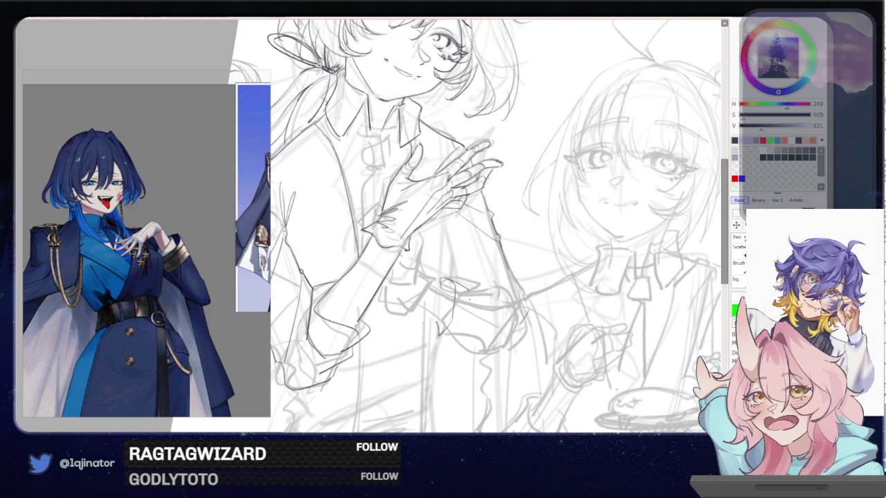
pyautogui.moveTo(447, 331); pyautogui.dragTo(460, 342)
pyautogui.hotkey('ctrl', 'z')
# Rework the short cuff strokes and a sleeve stroke, undoing unwanted attempts
pyautogui.moveTo(469, 302); pyautogui.dragTo(466, 317)
pyautogui.moveTo(463, 326); pyautogui.dragTo(458, 340)
pyautogui.hotkey('ctrl', 'z')
pyautogui.hotkey('ctrl', 'z')
pyautogui.moveTo(476, 304)
pyautogui.mouseDown()
pyautogui.moveTo(467, 290)
pyautogui.moveTo(468, 310)
pyautogui.moveTo(456, 304)
pyautogui.mouseUp()
pyautogui.hotkey('ctrl', 'z')
pyautogui.hotkey('ctrl', 'z')
pyautogui.hotkey('ctrl', 'z')
pyautogui.hotkey('ctrl', 'z')
pyautogui.moveTo(449, 337); pyautogui.dragTo(441, 343)
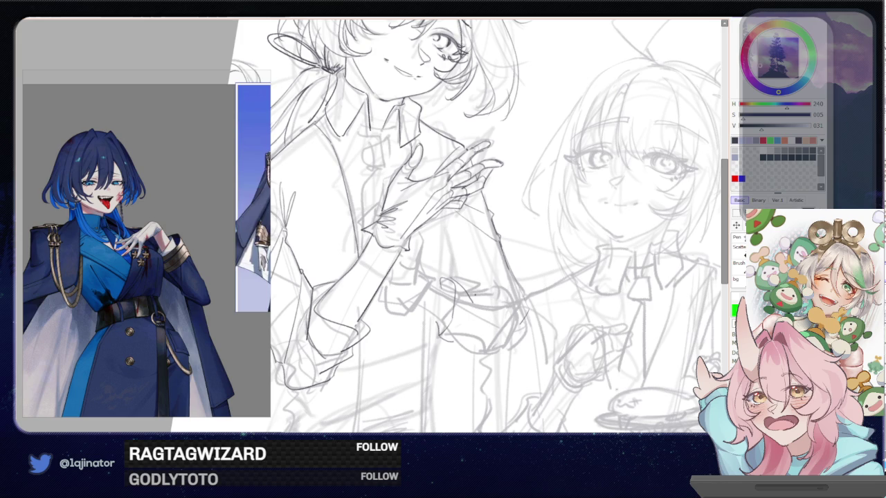
pyautogui.moveTo(475, 300)
pyautogui.mouseDown()
pyautogui.moveTo(457, 333)
pyautogui.moveTo(484, 323)
pyautogui.moveTo(458, 342)
pyautogui.mouseUp()
pyautogui.hotkey('ctrl', 'z')
pyautogui.hotkey('ctrl', 'z')
pyautogui.hotkey('ctrl', 'z')
pyautogui.moveTo(452, 249)
pyautogui.mouseDown()
pyautogui.moveTo(460, 271)
pyautogui.moveTo(524, 279)
pyautogui.moveTo(513, 276)
pyautogui.moveTo(517, 307)
pyautogui.mouseUp()
pyautogui.hotkey('ctrl', 'z')
pyautogui.hotkey('ctrl', 'z')
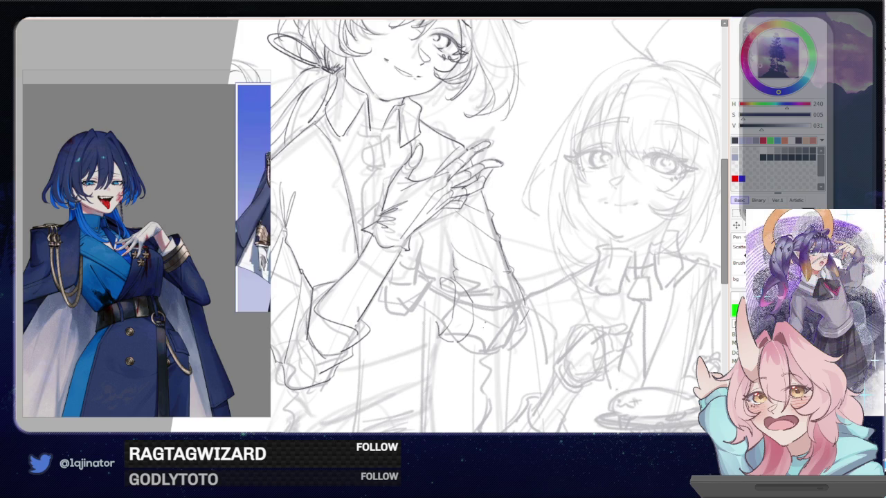
# Add a line near the plate after discarding trial cuff strokes, then pan back left
pyautogui.moveTo(476, 295)
pyautogui.mouseDown()
pyautogui.moveTo(509, 301)
pyautogui.moveTo(486, 298)
pyautogui.mouseUp()
pyautogui.moveTo(484, 296)
pyautogui.mouseDown()
pyautogui.moveTo(494, 306)
pyautogui.moveTo(503, 287)
pyautogui.mouseUp()
pyautogui.hotkey('ctrl', 'z')
pyautogui.hotkey('ctrl', 'z')
pyautogui.hotkey('ctrl', 'z')
pyautogui.moveTo(525, 326); pyautogui.dragTo(470, 343)
pyautogui.moveTo(485, 277); pyautogui.dragTo(473, 272)
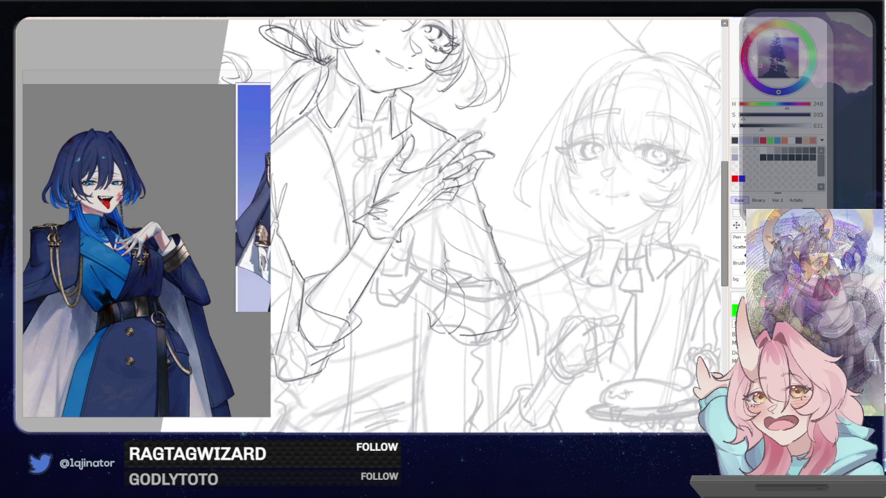
pyautogui.moveTo(442, 228); pyautogui.dragTo(485, 250)
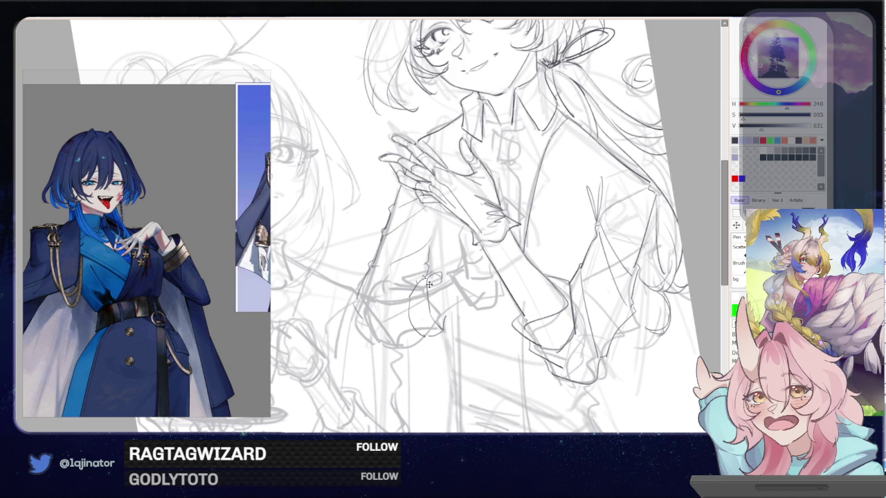
# Add three pencil strokes along the sleeve and its fold, then pan toward the second character
pyautogui.moveTo(429, 281); pyautogui.dragTo(376, 283)
pyautogui.moveTo(401, 331); pyautogui.dragTo(366, 341)
pyautogui.moveTo(421, 333); pyautogui.dragTo(413, 338)
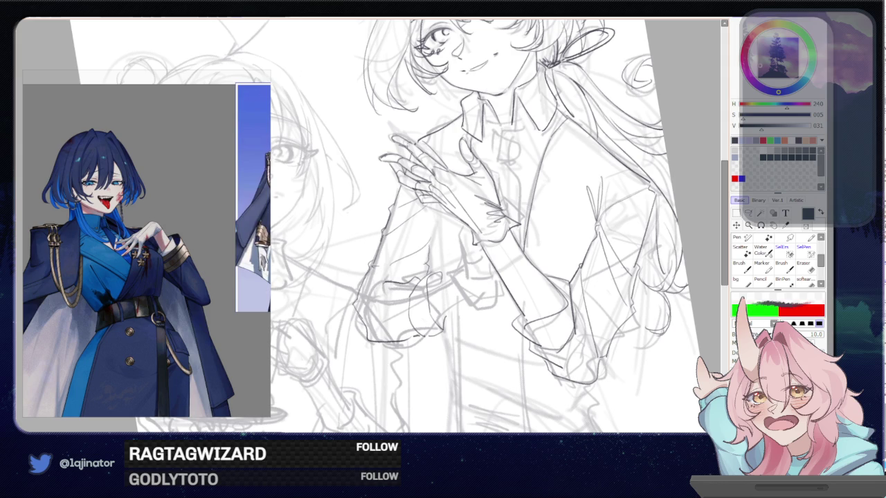
pyautogui.moveTo(522, 276)
pyautogui.mouseDown()
pyautogui.moveTo(425, 276)
pyautogui.moveTo(501, 296)
pyautogui.moveTo(491, 297)
pyautogui.mouseUp()
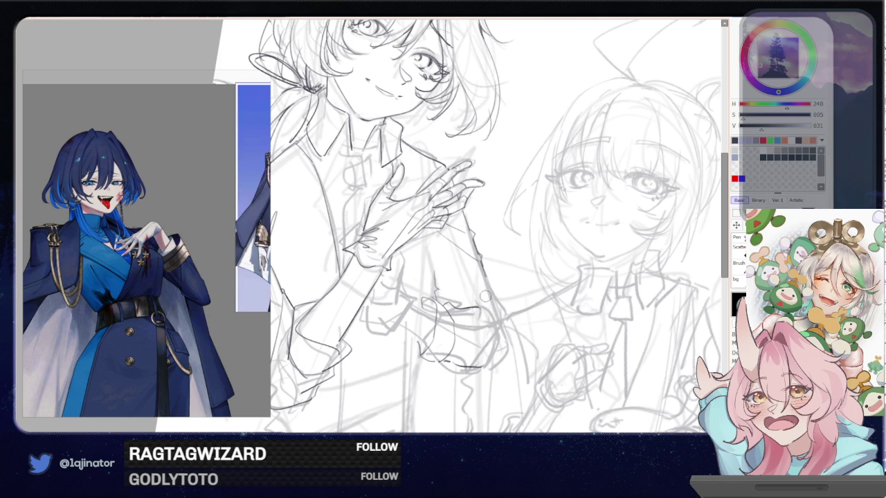
# Draw and darken short strokes along the sleeve cuff's lower edge, then rotate the view higher
pyautogui.moveTo(470, 280); pyautogui.dragTo(484, 325)
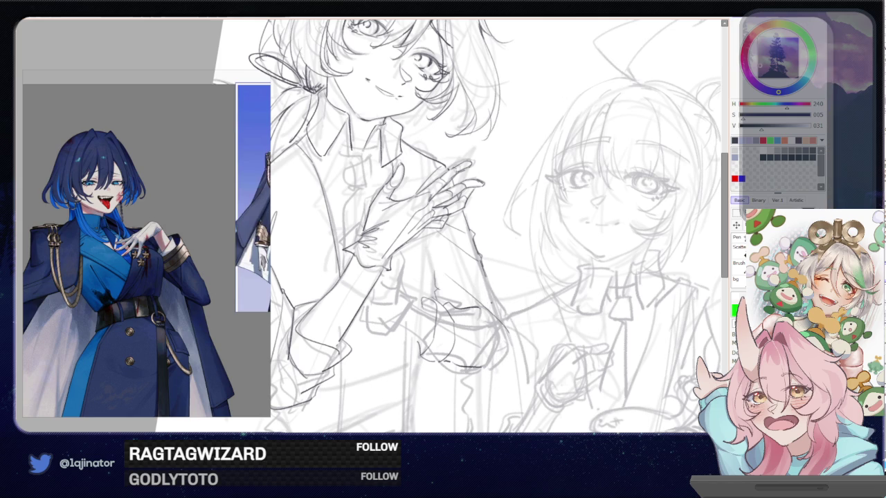
pyautogui.moveTo(513, 337); pyautogui.dragTo(508, 347)
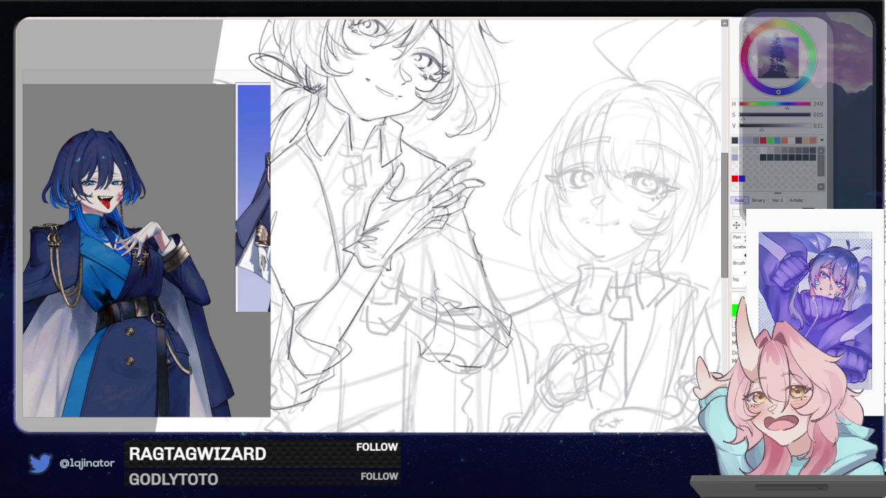
pyautogui.moveTo(468, 311)
pyautogui.mouseDown()
pyautogui.moveTo(508, 346)
pyautogui.moveTo(497, 366)
pyautogui.moveTo(457, 351)
pyautogui.mouseUp()
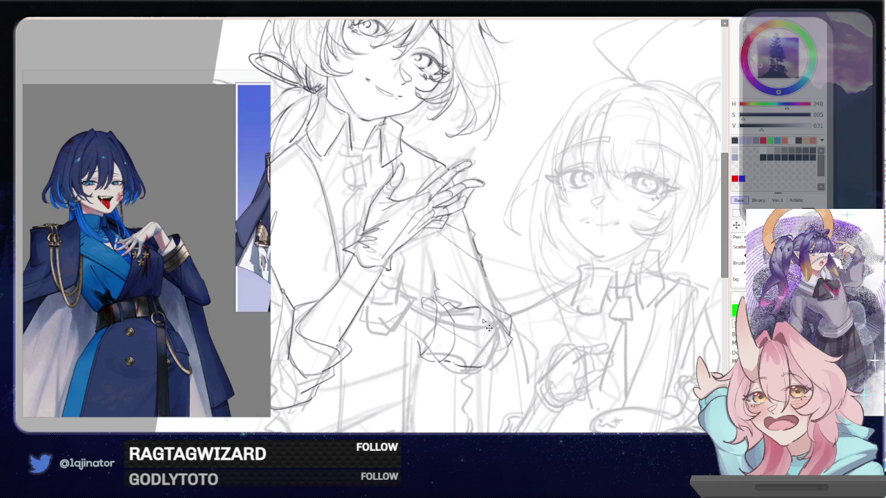
pyautogui.moveTo(509, 345); pyautogui.dragTo(480, 368)
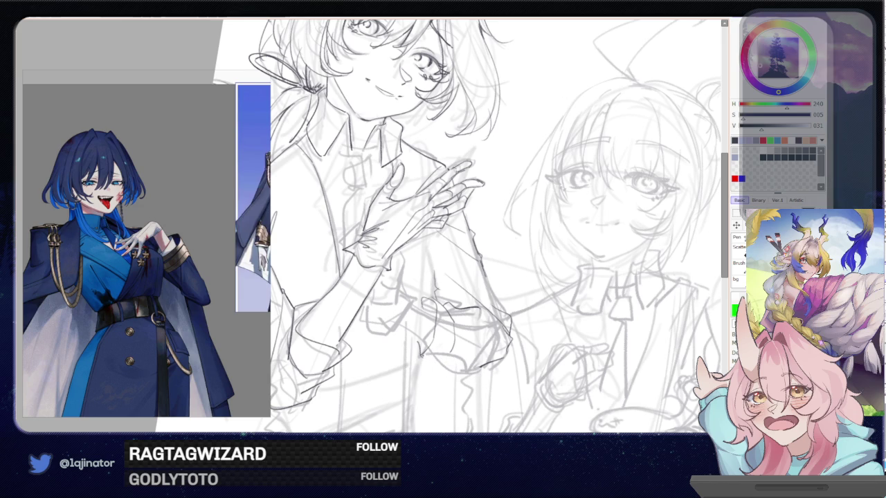
pyautogui.moveTo(424, 356); pyautogui.dragTo(457, 350)
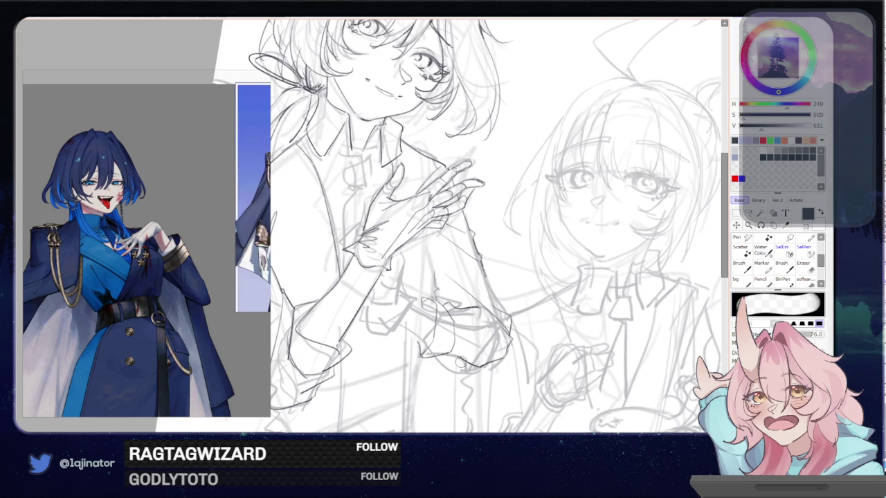
pyautogui.moveTo(484, 356); pyautogui.dragTo(678, 246)
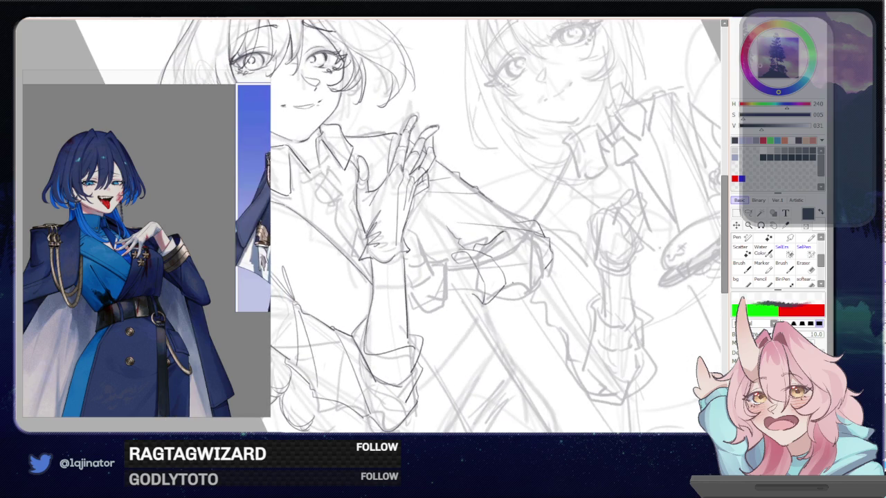
# Darken the cuff lines, straighten the view, and add a short line down the sleeve
pyautogui.moveTo(512, 287)
pyautogui.mouseDown()
pyautogui.moveTo(547, 268)
pyautogui.moveTo(524, 278)
pyautogui.moveTo(544, 268)
pyautogui.moveTo(544, 305)
pyautogui.mouseUp()
pyautogui.hotkey('ctrl', 'z')
pyautogui.press('e')
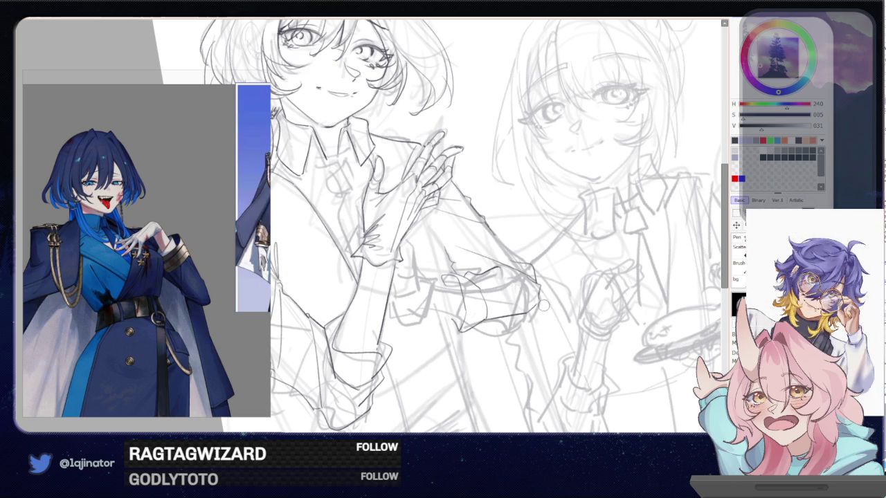
pyautogui.moveTo(526, 332)
pyautogui.mouseDown()
pyautogui.moveTo(518, 302)
pyautogui.moveTo(499, 342)
pyautogui.mouseUp()
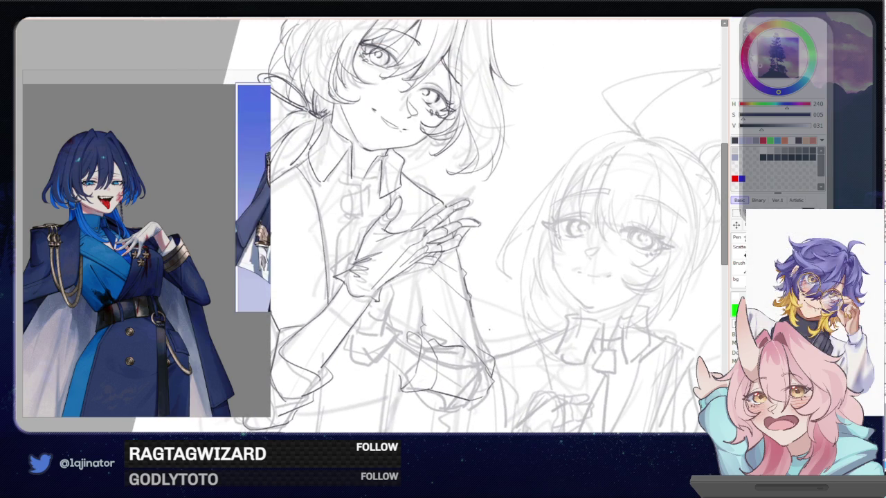
pyautogui.moveTo(478, 337); pyautogui.dragTo(483, 324)
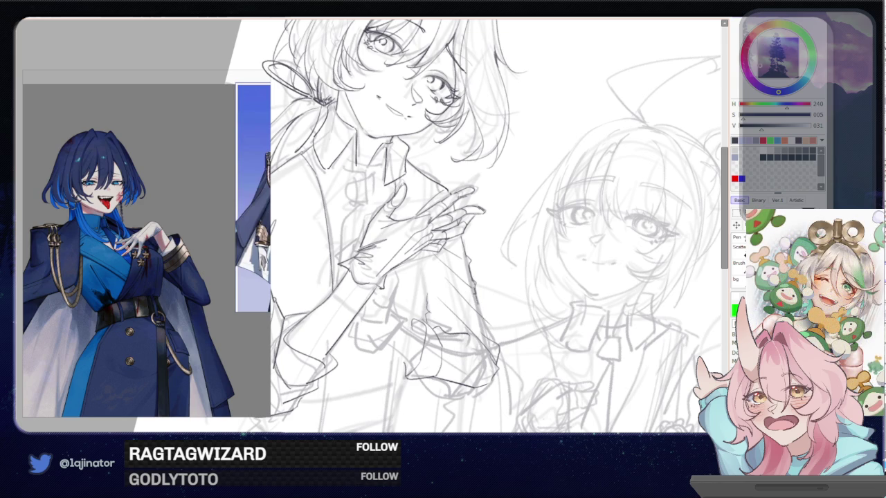
pyautogui.moveTo(482, 299)
pyautogui.mouseDown()
pyautogui.moveTo(487, 336)
pyautogui.moveTo(502, 322)
pyautogui.moveTo(487, 342)
pyautogui.moveTo(462, 324)
pyautogui.mouseUp()
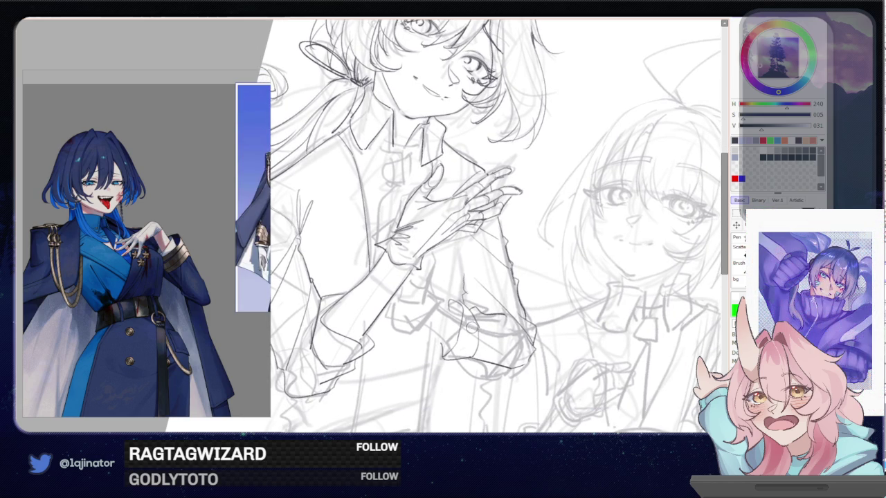
# Draw vertical fold lines and small fold marks on the sleeve, then pan to the lower bodies
pyautogui.press('e')
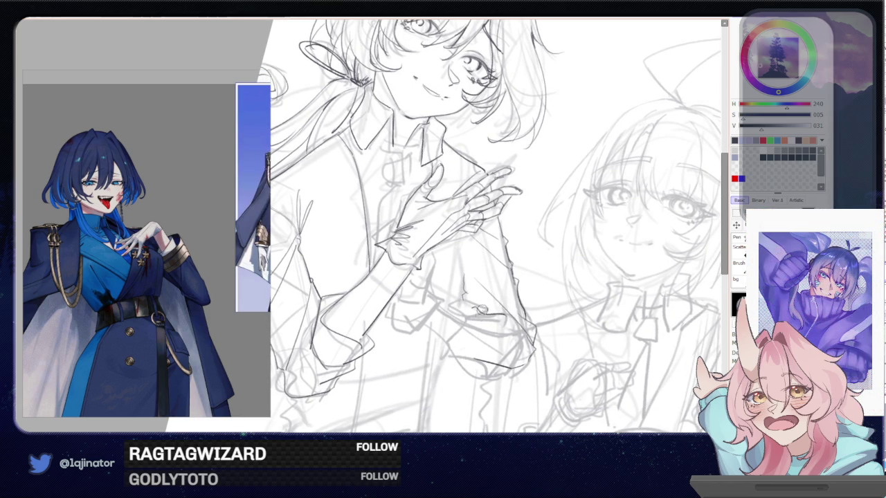
pyautogui.press('n')
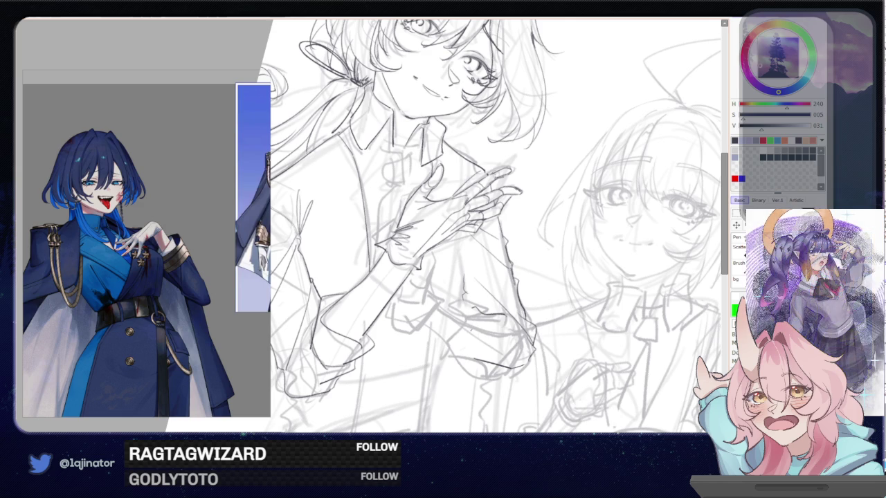
pyautogui.moveTo(451, 310); pyautogui.dragTo(455, 353)
pyautogui.hotkey('ctrl', 'z')
pyautogui.moveTo(450, 307); pyautogui.dragTo(456, 354)
pyautogui.moveTo(457, 301)
pyautogui.mouseDown()
pyautogui.moveTo(470, 308)
pyautogui.moveTo(445, 304)
pyautogui.moveTo(469, 312)
pyautogui.moveTo(441, 309)
pyautogui.moveTo(472, 320)
pyautogui.moveTo(468, 358)
pyautogui.moveTo(443, 360)
pyautogui.moveTo(452, 368)
pyautogui.moveTo(445, 361)
pyautogui.moveTo(470, 362)
pyautogui.mouseUp()
pyautogui.hotkey('ctrl', 'z')
pyautogui.hotkey('ctrl', 'z')
pyautogui.hotkey('ctrl', 'z')
pyautogui.hotkey('ctrl', 'z')
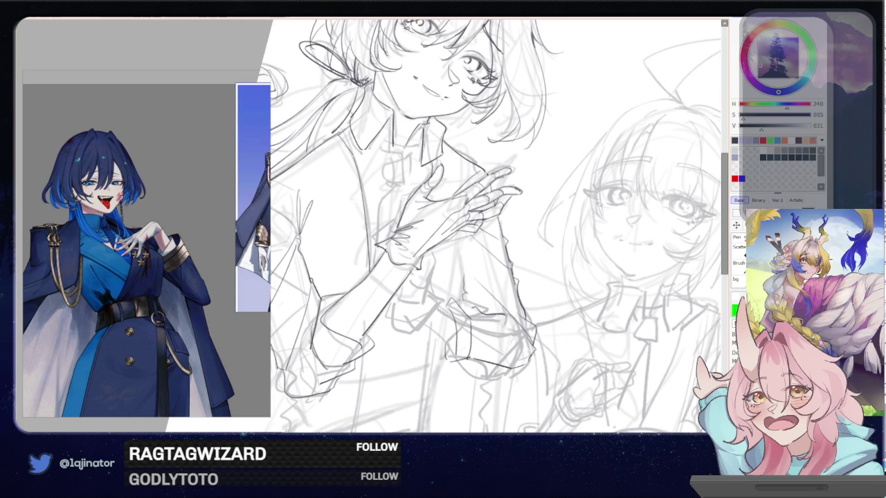
pyautogui.moveTo(546, 415)
pyautogui.mouseDown()
pyautogui.moveTo(504, 277)
pyautogui.moveTo(448, 195)
pyautogui.moveTo(476, 340)
pyautogui.mouseUp()
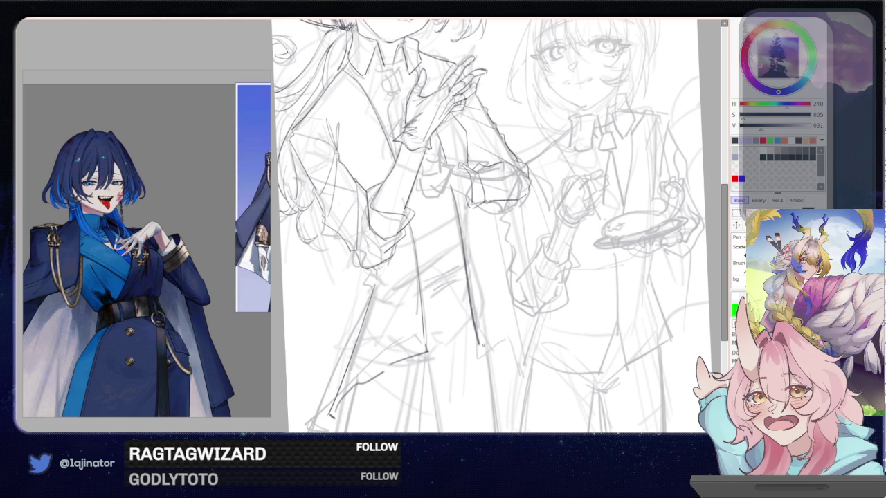
# Draw an angled clothing line, a line down the coat, and a short zigzag fold
pyautogui.moveTo(482, 344); pyautogui.dragTo(494, 389)
pyautogui.press('End')
pyautogui.press('End')
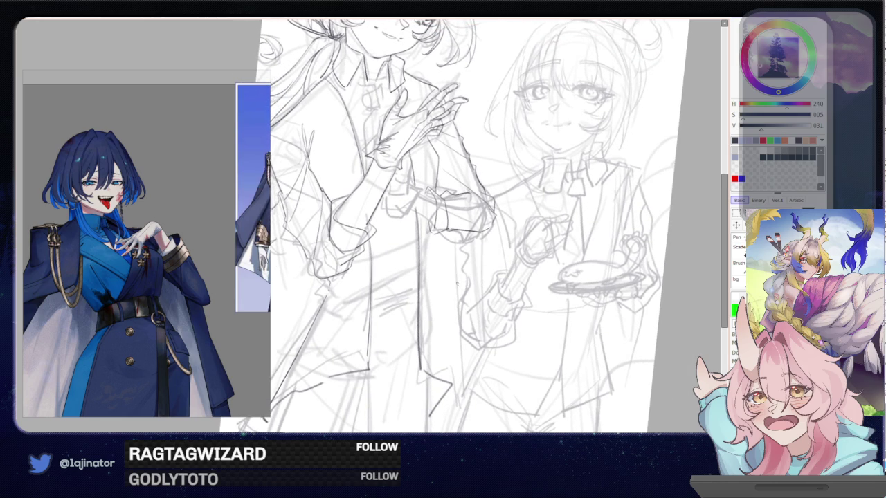
pyautogui.scroll(-1, 473, 227)
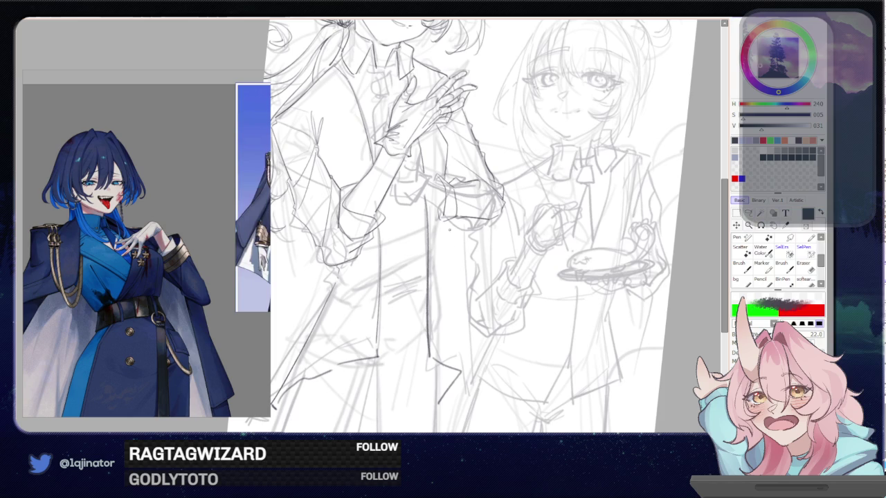
pyautogui.moveTo(456, 233); pyautogui.dragTo(473, 339)
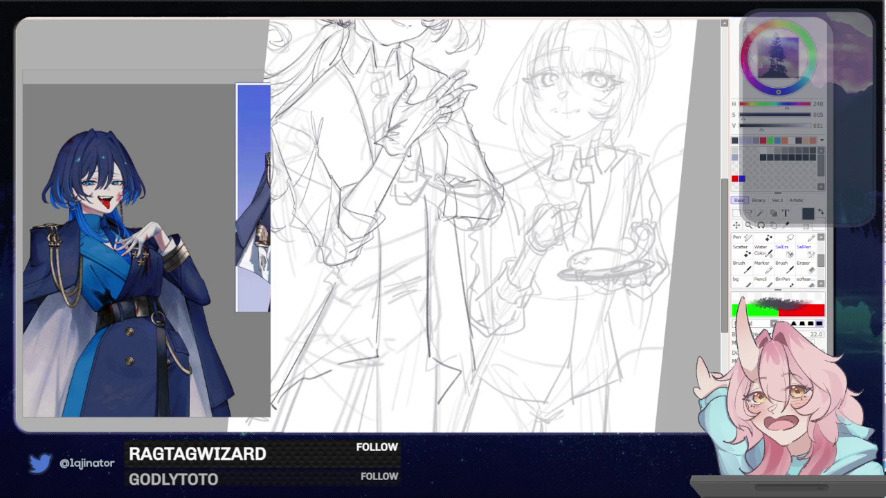
pyautogui.scroll(-1, 474, 359)
pyautogui.moveTo(480, 334); pyautogui.dragTo(454, 362)
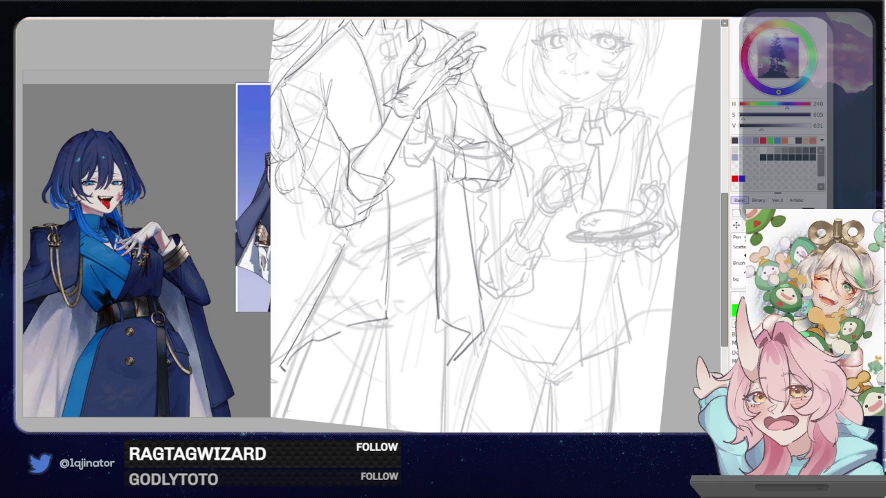
# Hatch shading near the left character's waist and draw a long fold line down the coat
pyautogui.moveTo(439, 256)
pyautogui.mouseDown()
pyautogui.moveTo(416, 295)
pyautogui.moveTo(432, 254)
pyautogui.moveTo(428, 276)
pyautogui.mouseUp()
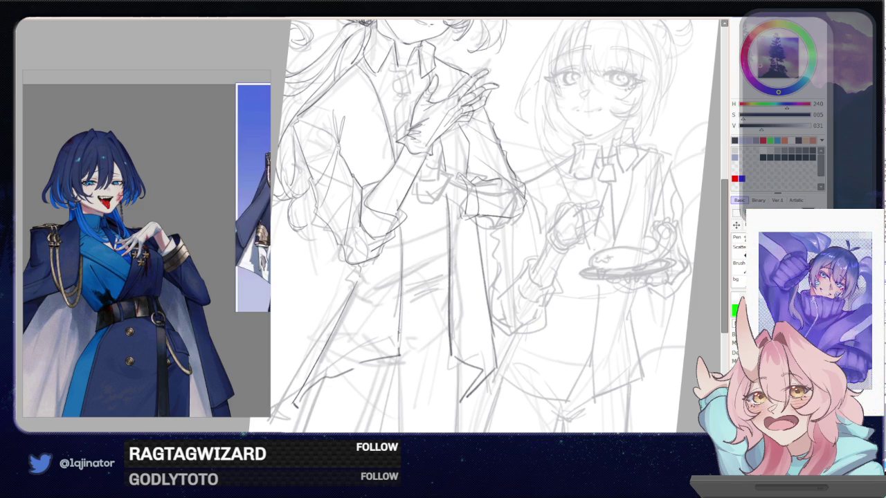
pyautogui.moveTo(426, 315)
pyautogui.mouseDown()
pyautogui.moveTo(411, 328)
pyautogui.moveTo(452, 348)
pyautogui.mouseUp()
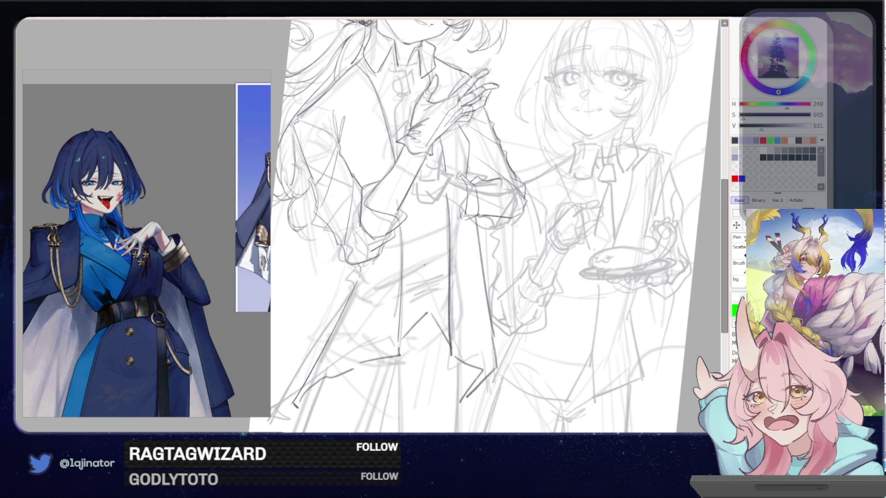
pyautogui.moveTo(436, 257)
pyautogui.mouseDown()
pyautogui.moveTo(408, 261)
pyautogui.moveTo(428, 272)
pyautogui.moveTo(407, 279)
pyautogui.mouseUp()
pyautogui.hotkey('ctrl', 'z')
pyautogui.hotkey('ctrl', 'z')
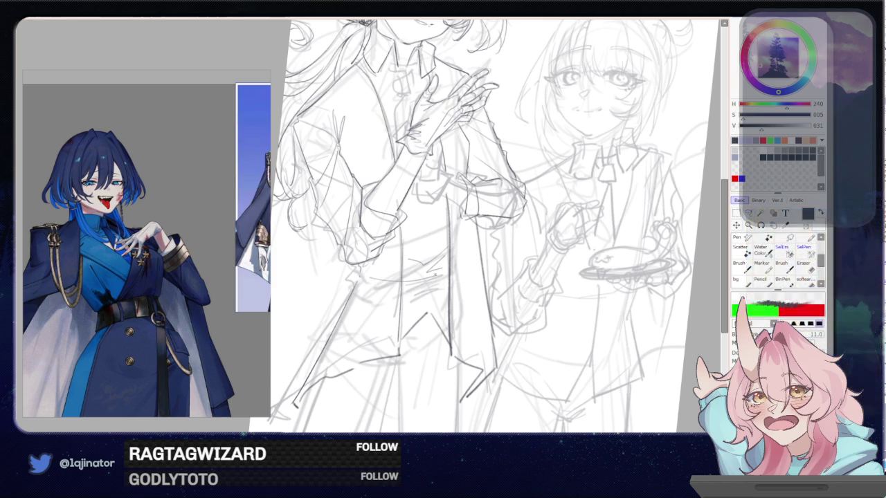
pyautogui.moveTo(446, 276)
pyautogui.mouseDown()
pyautogui.moveTo(407, 303)
pyautogui.moveTo(446, 295)
pyautogui.moveTo(431, 358)
pyautogui.mouseUp()
pyautogui.moveTo(447, 230); pyautogui.dragTo(447, 337)
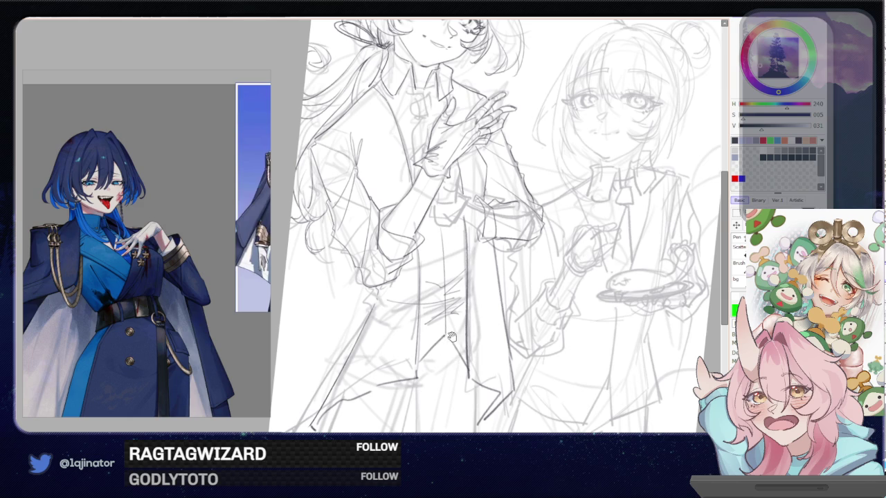
# Zoom out twice to see the whole drawing, zoom in once, and frame both figures larger
pyautogui.hotkey('ctrl', '-')
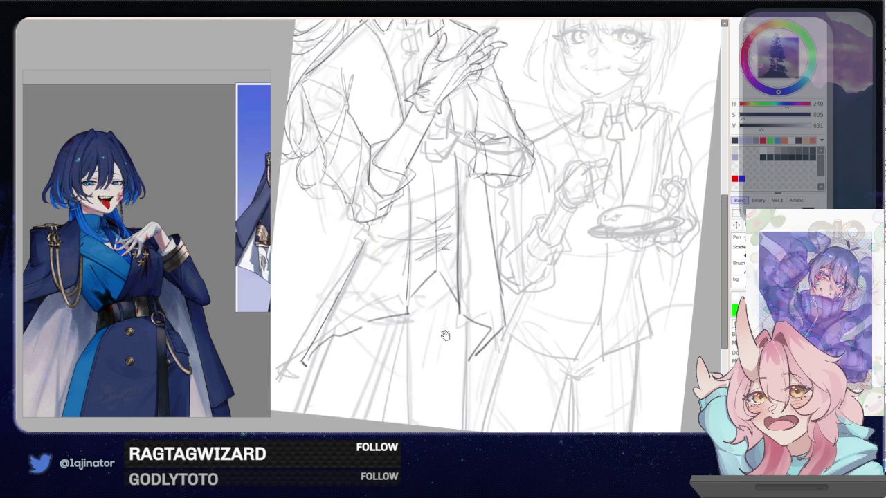
pyautogui.hotkey('ctrl', '-')
pyautogui.hotkey('ctrl', '+')
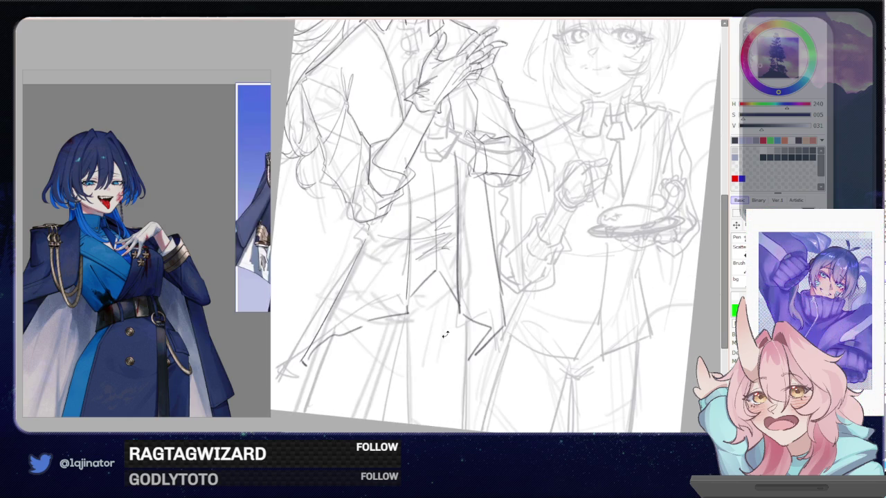
pyautogui.moveTo(444, 333); pyautogui.dragTo(468, 411)
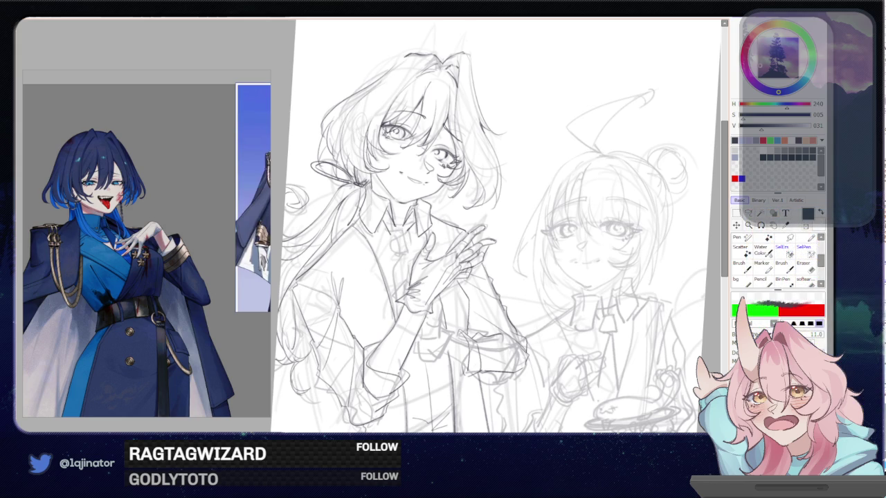
# Darken the collar and tie lines with short pencil strokes
pyautogui.moveTo(390, 234); pyautogui.dragTo(409, 231)
pyautogui.press('[')
pyautogui.press('[')
pyautogui.press('[')
pyautogui.press(']')
pyautogui.press(']')
pyautogui.press(']')
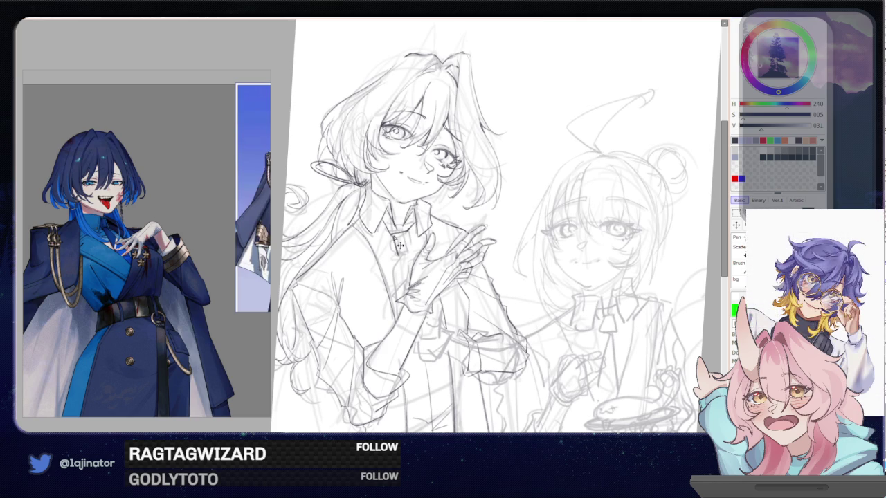
pyautogui.moveTo(392, 238)
pyautogui.mouseDown()
pyautogui.moveTo(399, 260)
pyautogui.moveTo(410, 248)
pyautogui.moveTo(412, 266)
pyautogui.moveTo(409, 249)
pyautogui.mouseUp()
pyautogui.hotkey('ctrl', 'z')
pyautogui.hotkey('ctrl', 'z')
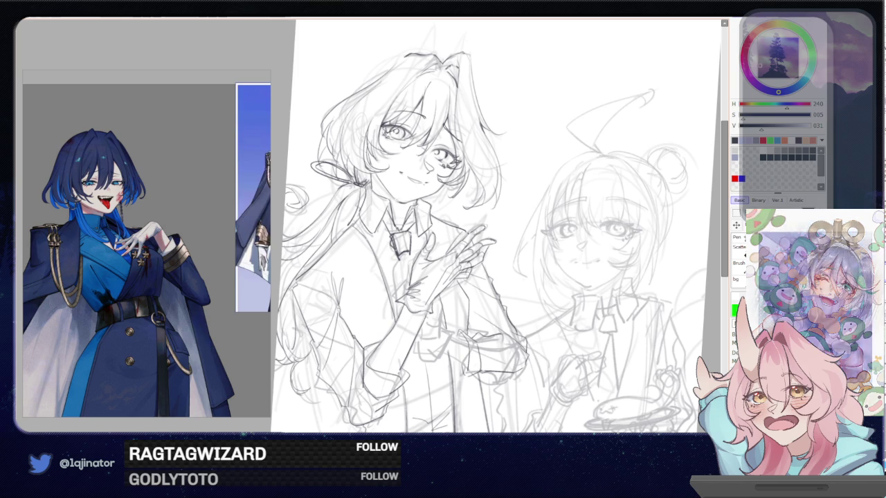
pyautogui.moveTo(409, 230); pyautogui.dragTo(412, 251)
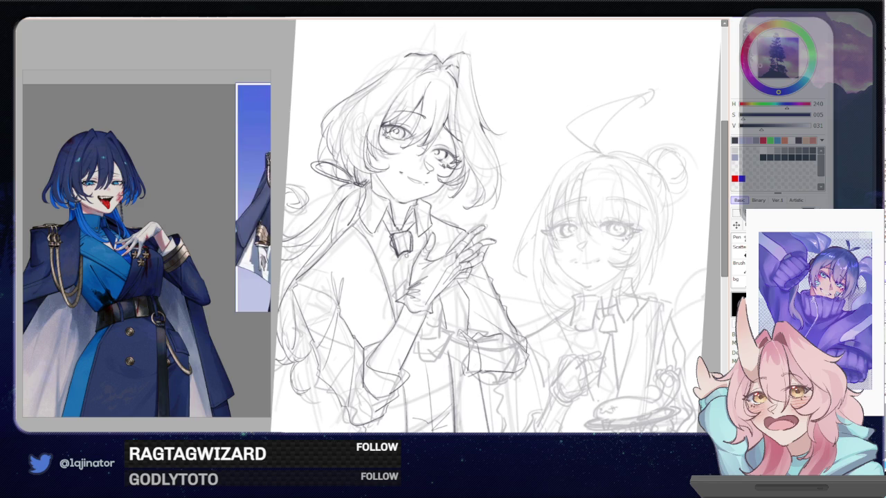
# Draw a short line below the tie, redrawing it once
pyautogui.moveTo(406, 257); pyautogui.dragTo(415, 225)
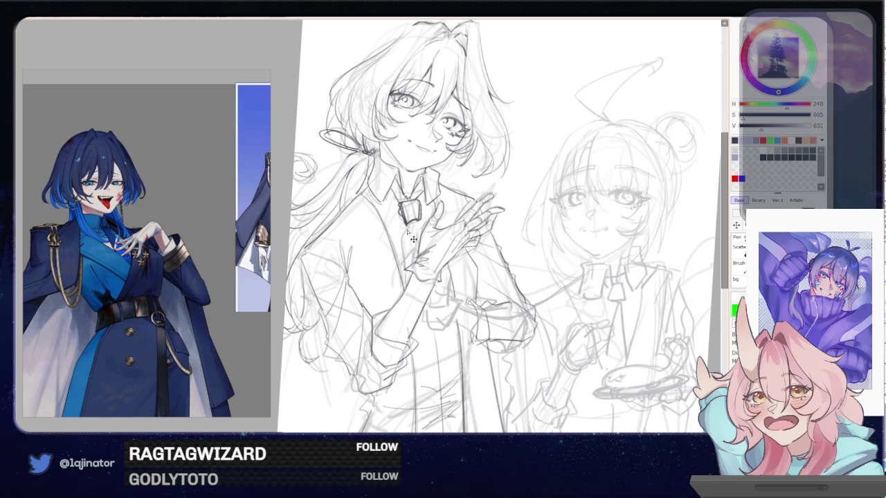
pyautogui.moveTo(406, 224); pyautogui.dragTo(405, 270)
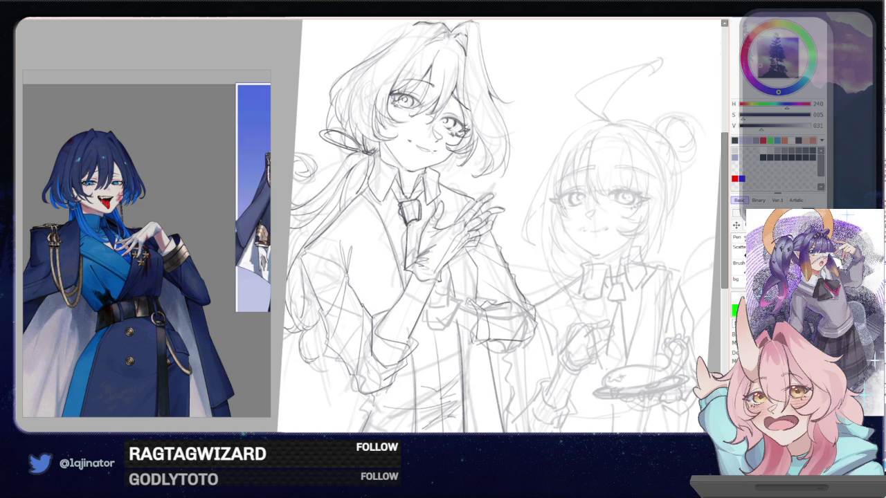
pyautogui.hotkey('ctrl', 'z')
pyautogui.moveTo(407, 227); pyautogui.dragTo(405, 286)
# Pan down over the lower body, then mirror the canvas view horizontally
pyautogui.scroll(-2, 499, 228)
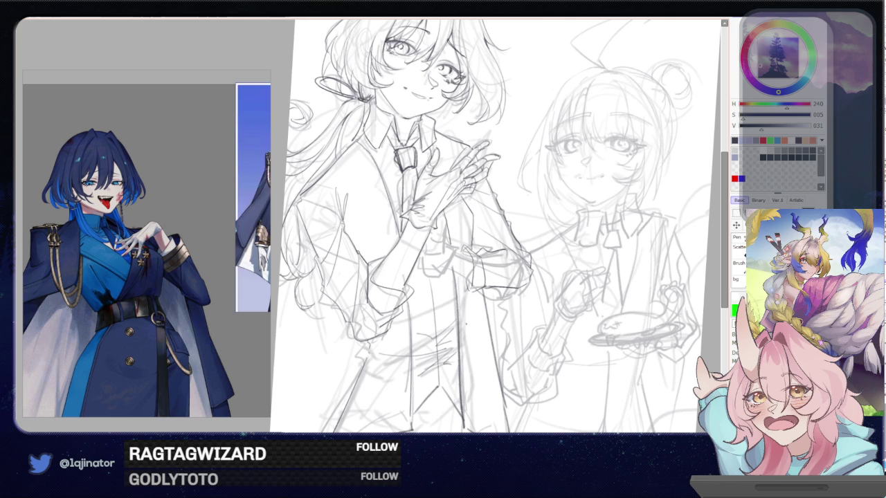
pyautogui.moveTo(458, 315)
pyautogui.mouseDown()
pyautogui.moveTo(463, 328)
pyautogui.moveTo(458, 321)
pyautogui.mouseUp()
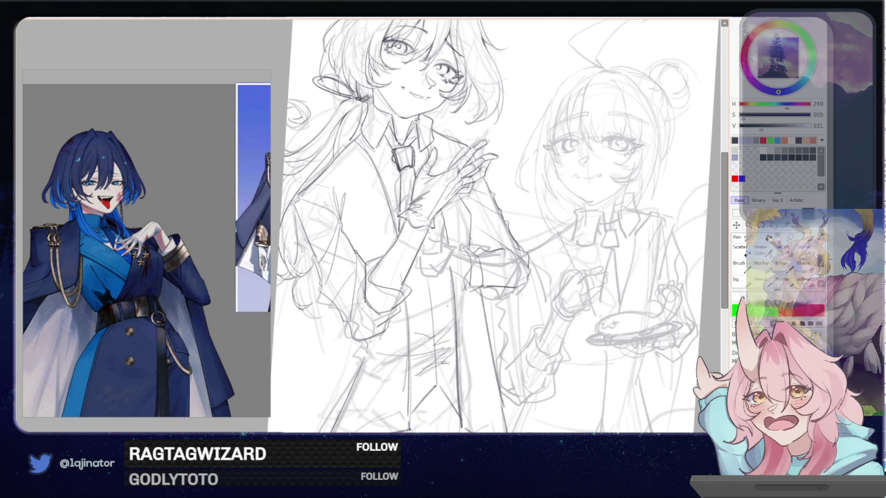
pyautogui.moveTo(431, 294); pyautogui.dragTo(428, 309)
pyautogui.moveTo(428, 320); pyautogui.dragTo(435, 365)
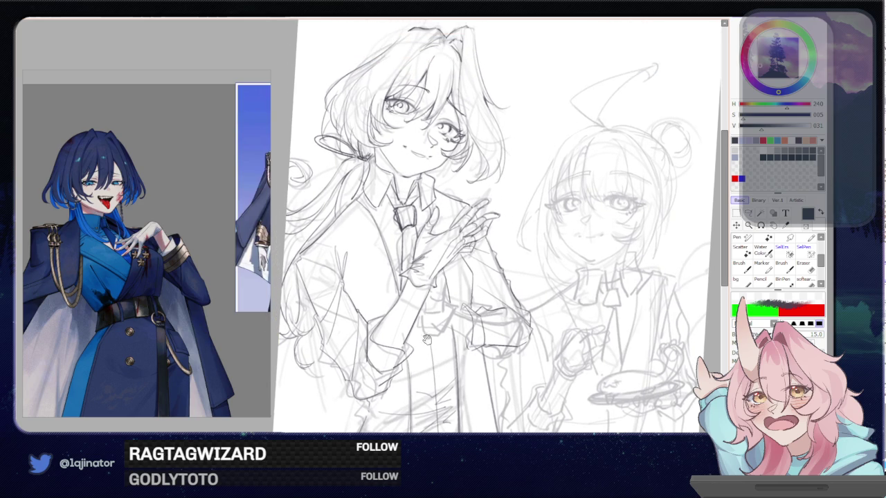
pyautogui.moveTo(440, 326)
pyautogui.mouseDown()
pyautogui.moveTo(433, 295)
pyautogui.moveTo(460, 289)
pyautogui.moveTo(461, 302)
pyautogui.moveTo(550, 302)
pyautogui.mouseUp()
pyautogui.press('h')
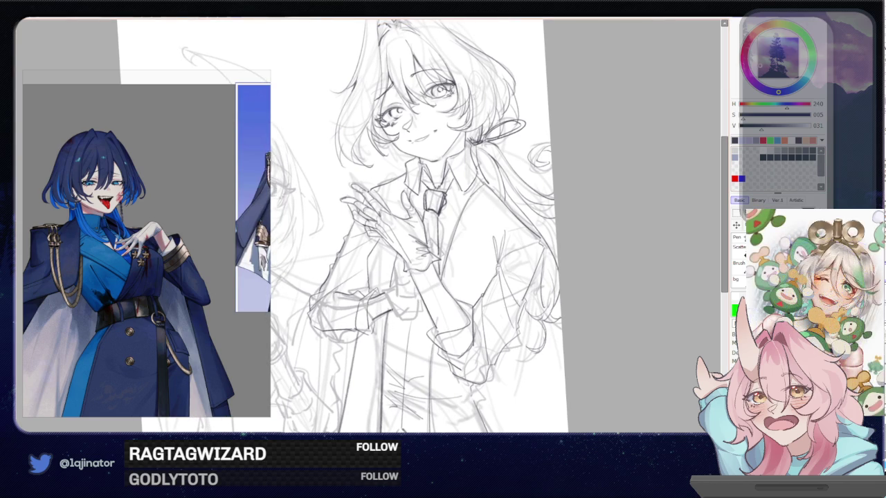
# Redraw the sleeve cuff lines of the left character, undoing unsatisfying strokes until they look right
pyautogui.scroll(-2, 415, 229)
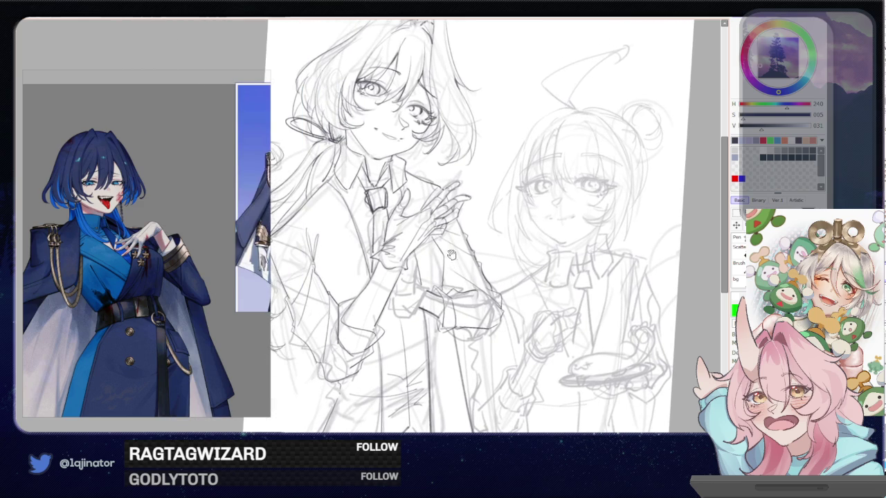
pyautogui.scroll(1, 484, 229)
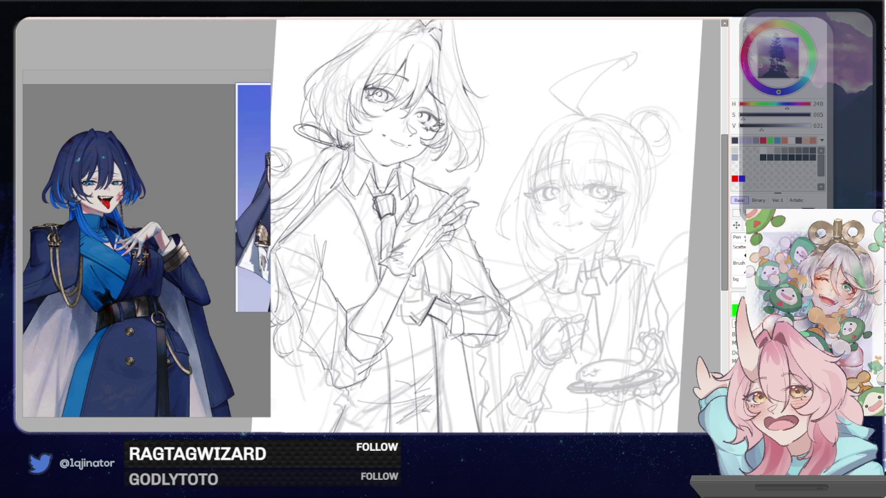
pyautogui.moveTo(400, 297); pyautogui.dragTo(410, 315)
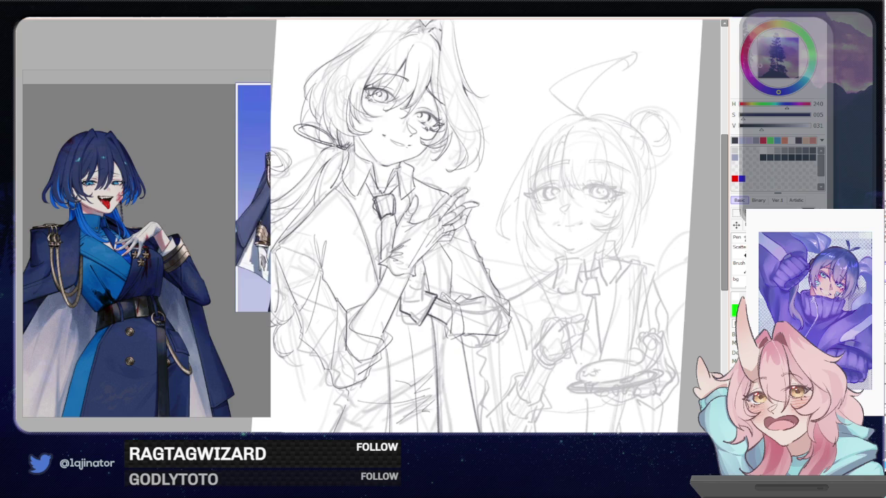
pyautogui.hotkey('ctrl', 'z')
pyautogui.moveTo(402, 296); pyautogui.dragTo(443, 317)
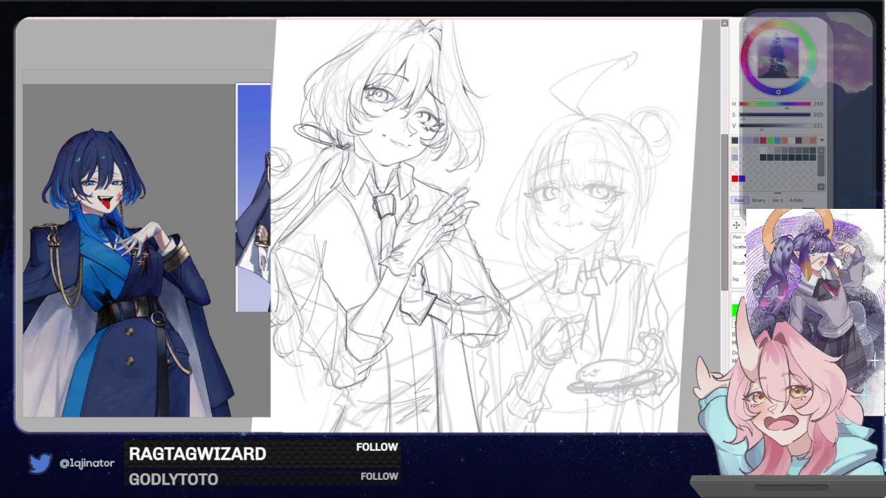
pyautogui.moveTo(406, 283); pyautogui.dragTo(423, 292)
pyautogui.hotkey('ctrl', 'z')
pyautogui.moveTo(407, 289); pyautogui.dragTo(416, 297)
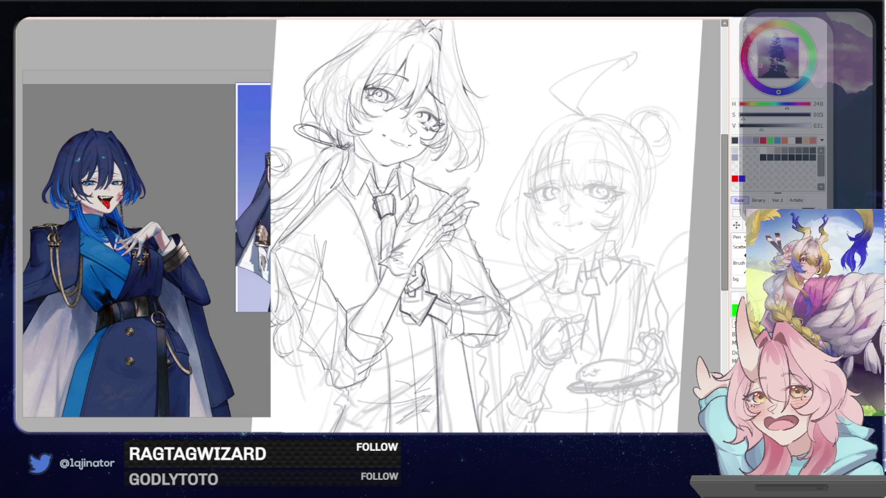
pyautogui.moveTo(417, 278); pyautogui.dragTo(430, 292)
pyautogui.hotkey('ctrl', 'z')
pyautogui.moveTo(408, 282); pyautogui.dragTo(420, 283)
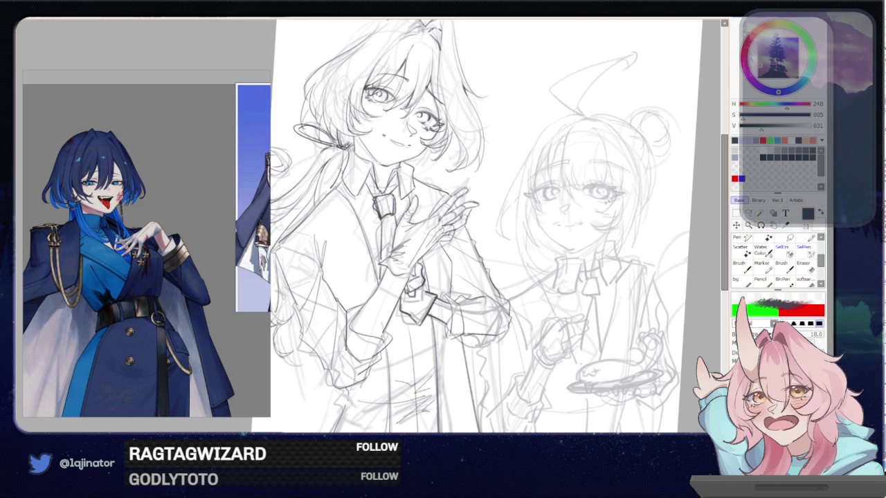
# Redraw a short wrist stroke, then zoom out to view the whole page
pyautogui.moveTo(375, 263); pyautogui.dragTo(388, 247)
pyautogui.hotkey('ctrl', 'z')
pyautogui.moveTo(378, 259)
pyautogui.mouseDown()
pyautogui.moveTo(391, 247)
pyautogui.moveTo(376, 268)
pyautogui.moveTo(384, 276)
pyautogui.mouseUp()
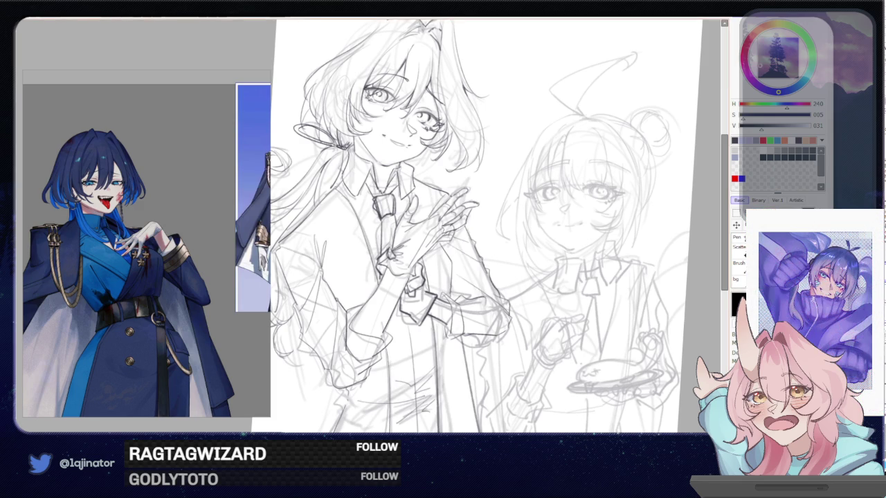
pyautogui.press('-')
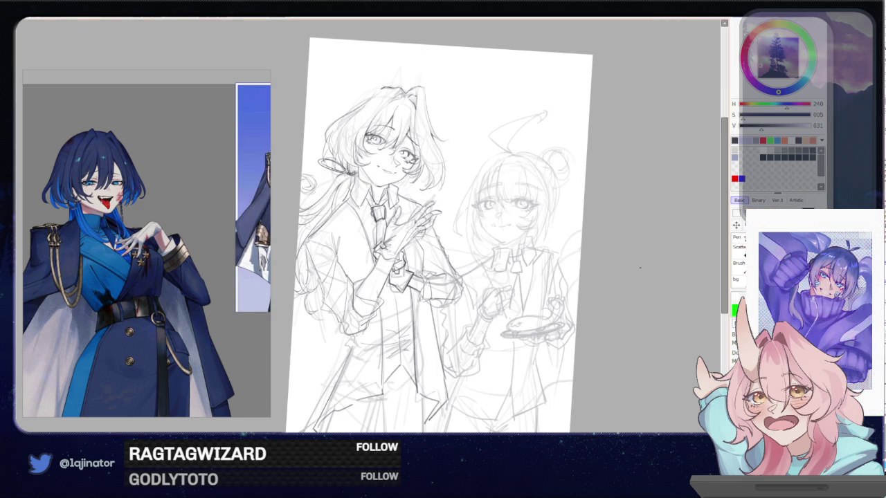
# Zoom in on the left character's hands and add dark strokes at the wrist cuff and hand
pyautogui.moveTo(616, 296); pyautogui.dragTo(623, 294)
pyautogui.press('+')
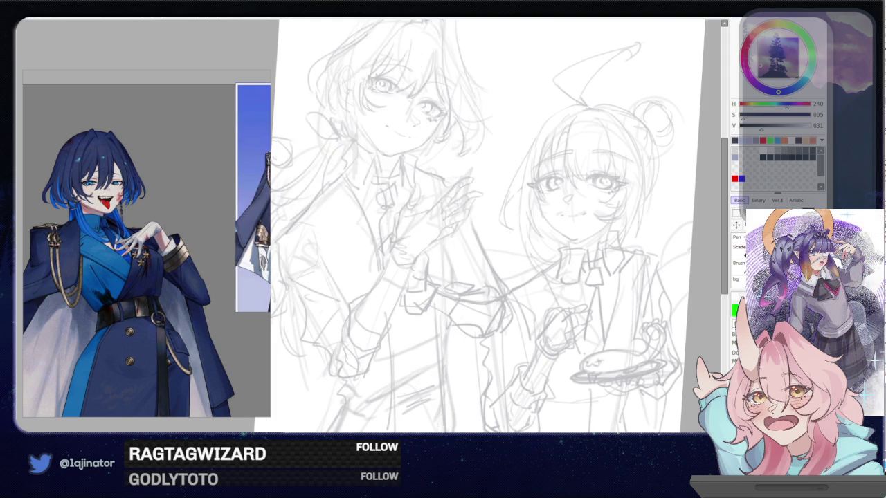
pyautogui.press('+')
pyautogui.moveTo(410, 219)
pyautogui.mouseDown()
pyautogui.moveTo(406, 244)
pyautogui.moveTo(387, 257)
pyautogui.moveTo(388, 287)
pyautogui.mouseUp()
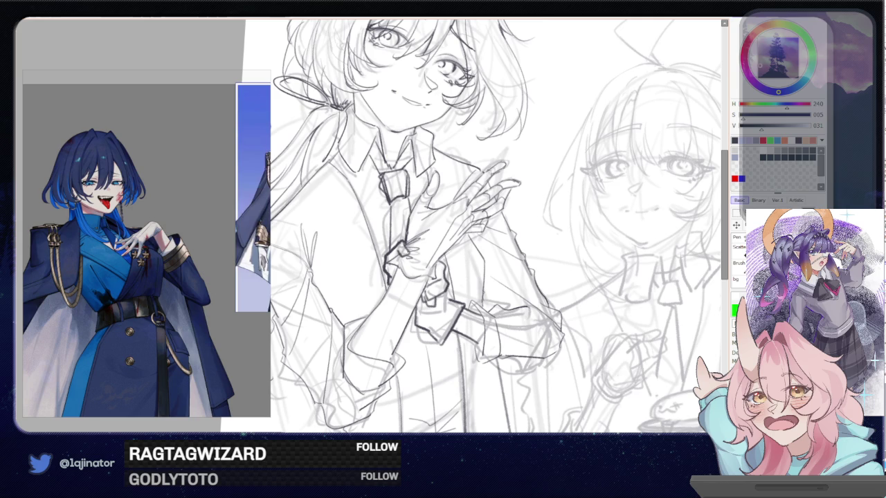
pyautogui.moveTo(410, 216)
pyautogui.mouseDown()
pyautogui.moveTo(433, 175)
pyautogui.moveTo(429, 207)
pyautogui.moveTo(446, 207)
pyautogui.moveTo(504, 161)
pyautogui.moveTo(480, 188)
pyautogui.mouseUp()
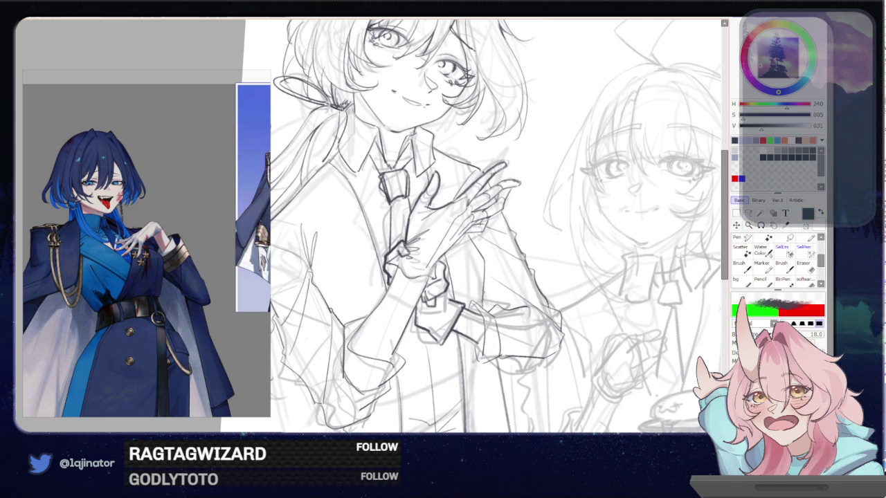
# Reduce the pencil size from 18 to 15 and darken the finger line and a cuff mark
pyautogui.press('[')
pyautogui.moveTo(485, 192)
pyautogui.mouseDown()
pyautogui.moveTo(474, 201)
pyautogui.moveTo(512, 179)
pyautogui.moveTo(503, 211)
pyautogui.moveTo(487, 220)
pyautogui.mouseUp()
pyautogui.hscroll(1, 495, 227)
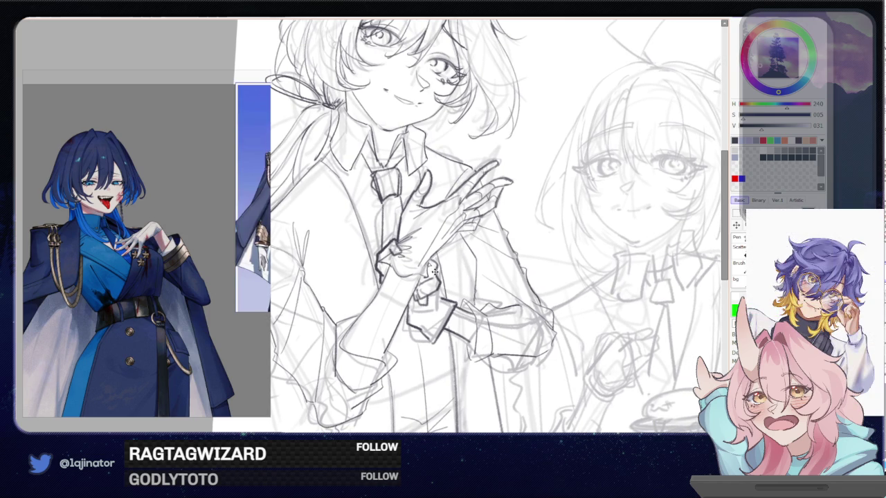
pyautogui.moveTo(420, 276); pyautogui.dragTo(467, 230)
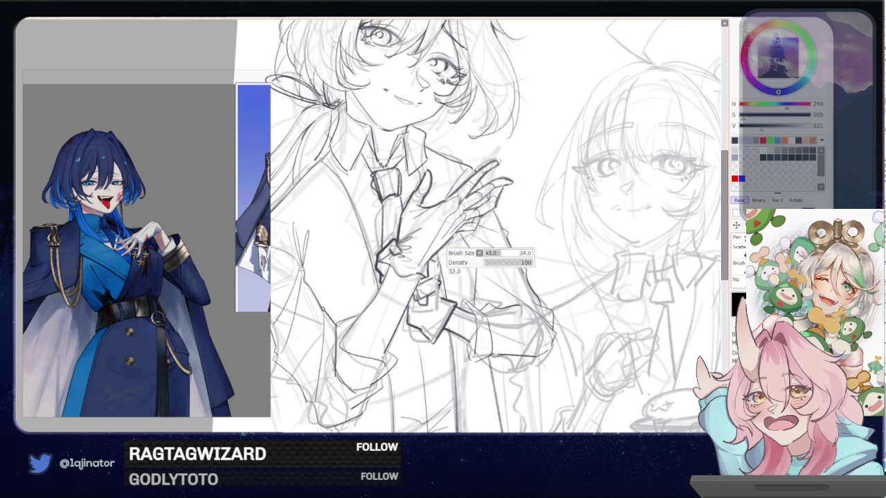
# Add short alternate-colour lines on the sleeve cuff, then switch to the eraser at size 38
pyautogui.press('x')
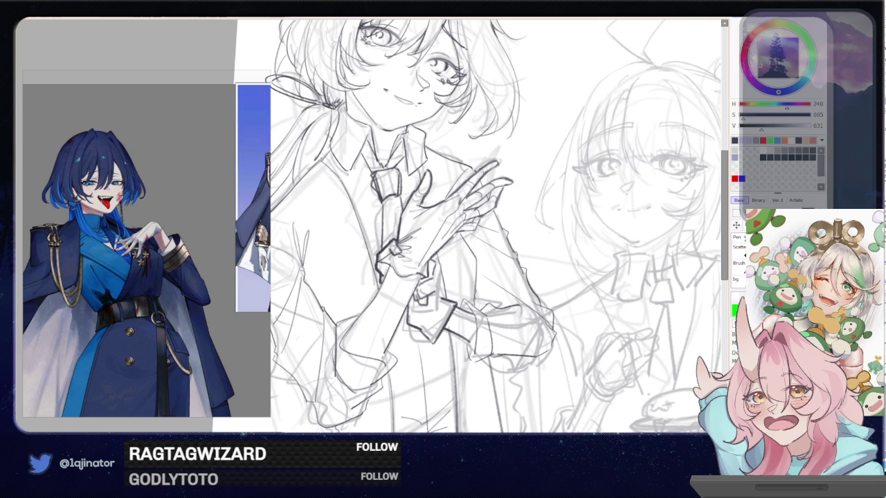
pyautogui.moveTo(431, 284); pyautogui.dragTo(433, 295)
pyautogui.press('x')
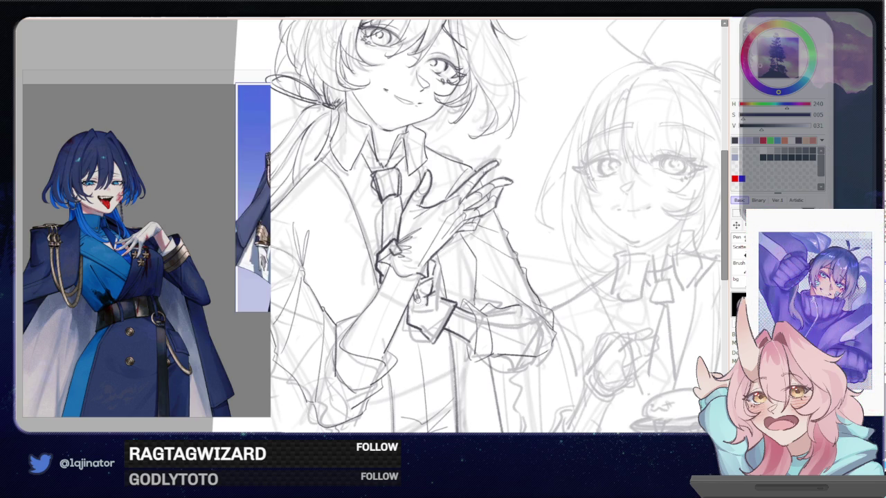
pyautogui.press('x')
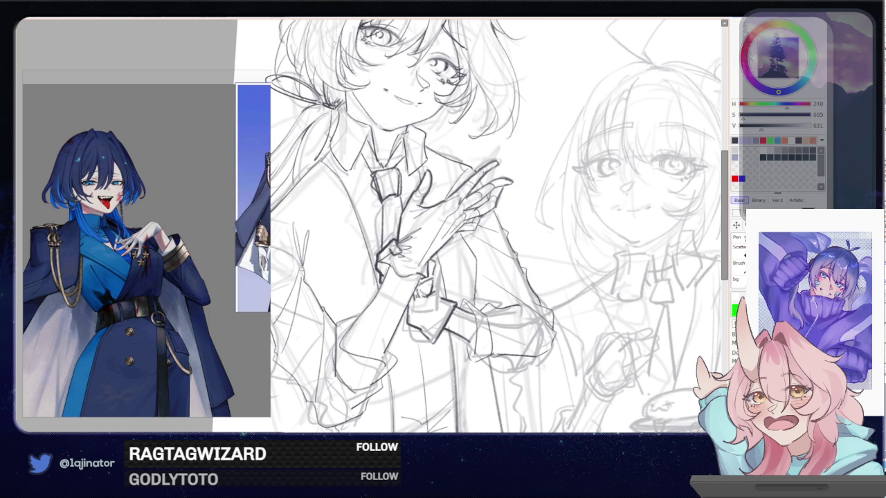
pyautogui.moveTo(414, 298); pyautogui.dragTo(422, 304)
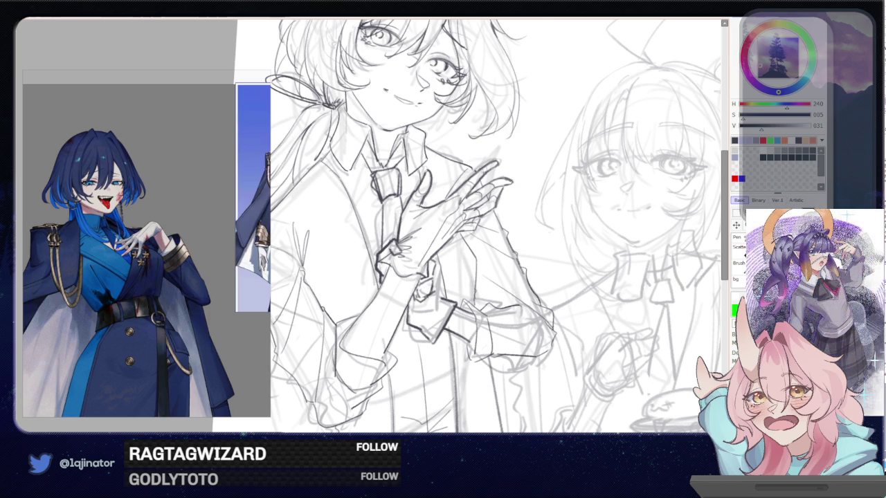
pyautogui.press('x')
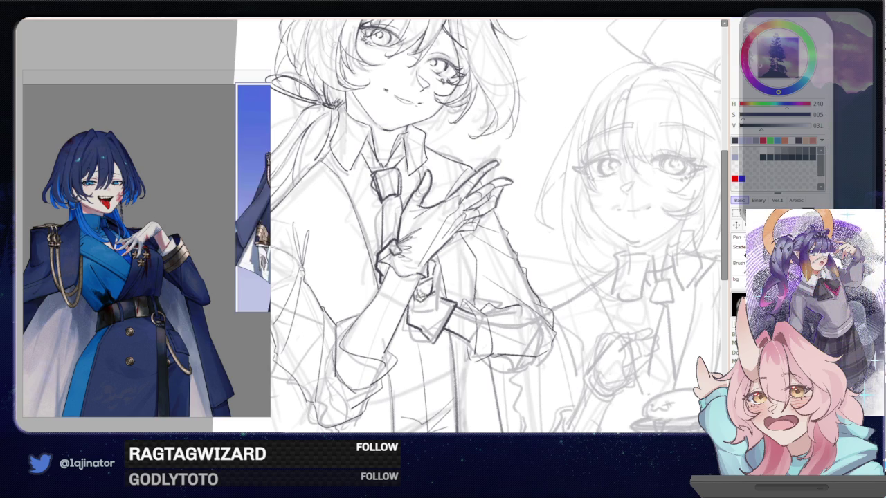
pyautogui.press('x')
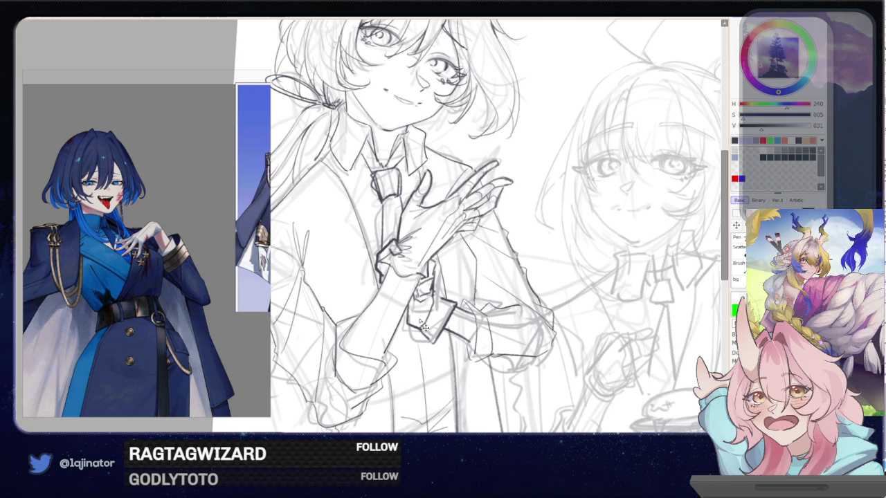
pyautogui.moveTo(433, 271)
pyautogui.mouseDown()
pyautogui.moveTo(433, 288)
pyautogui.moveTo(405, 322)
pyautogui.moveTo(426, 318)
pyautogui.mouseUp()
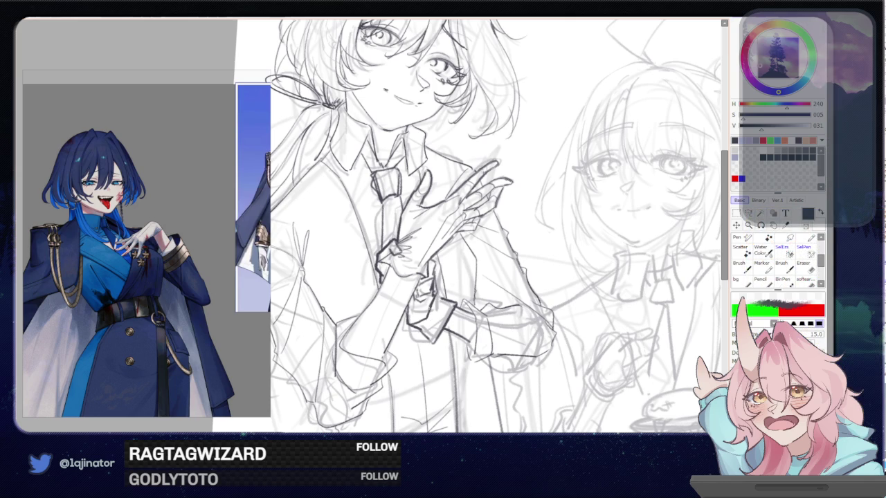
pyautogui.press('e')
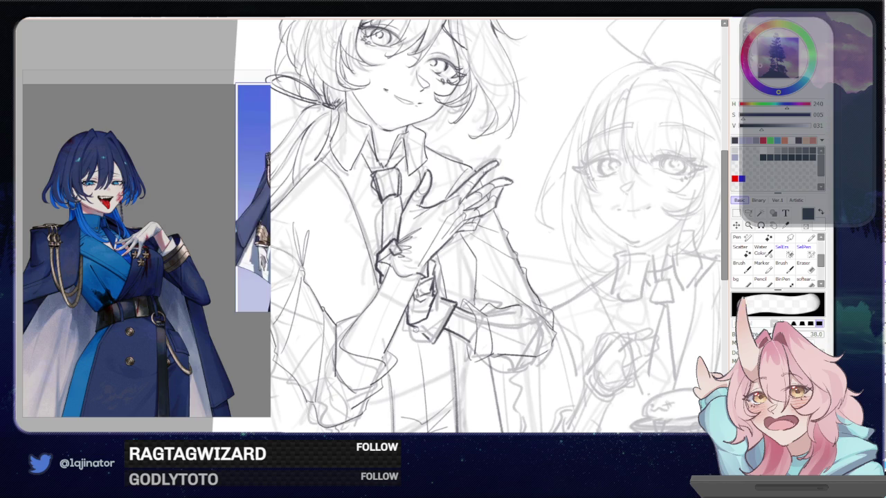